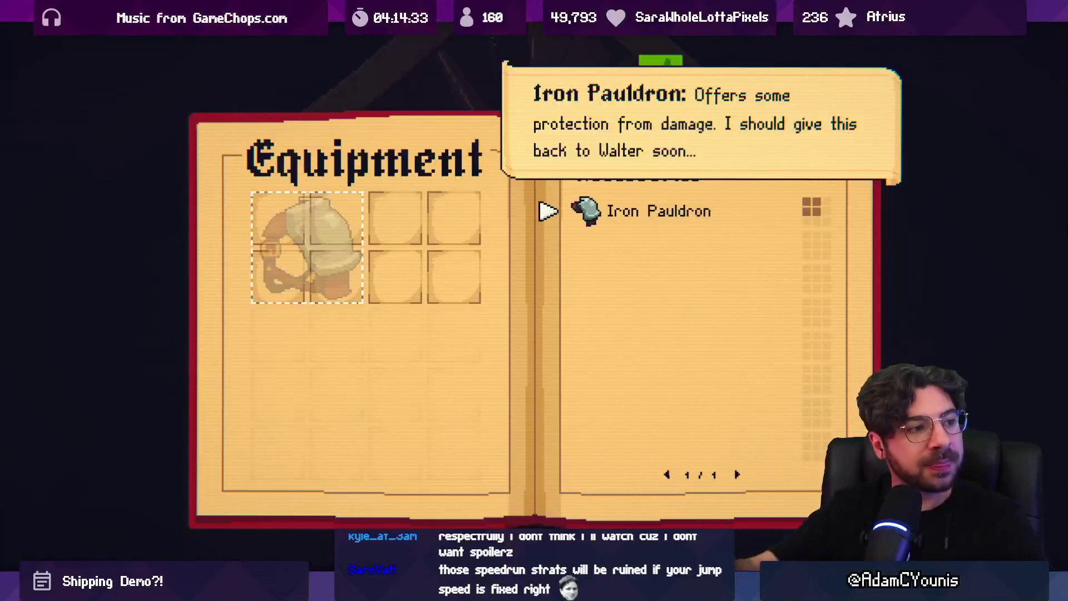
Equip the Iron Pauldron, close the Equipment book and step out of the forge.
{"action": "key", "text": "space"}
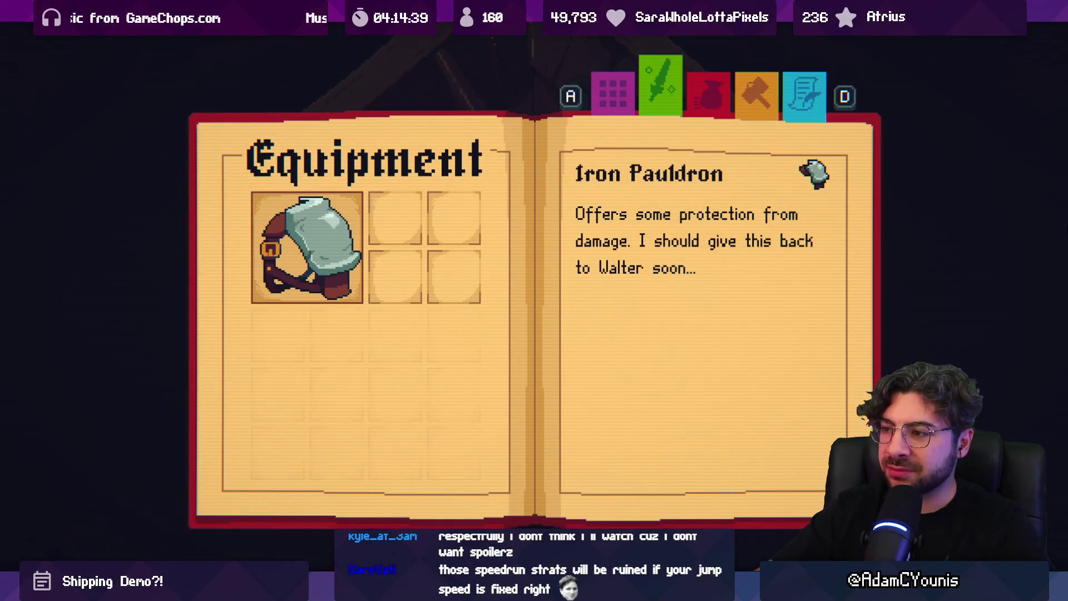
{"action": "key", "text": "Escape"}
{"action": "key", "text": "Left"}
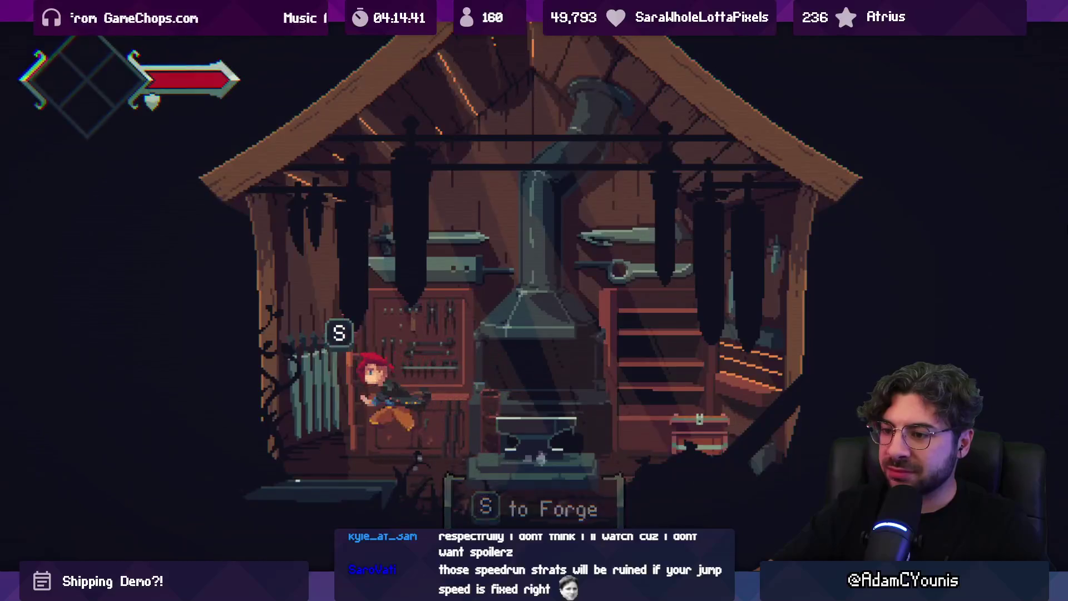
Run right through the forest and village, jumping across the rooftops, to the tavern door.
{"action": "key", "text": "Right"}
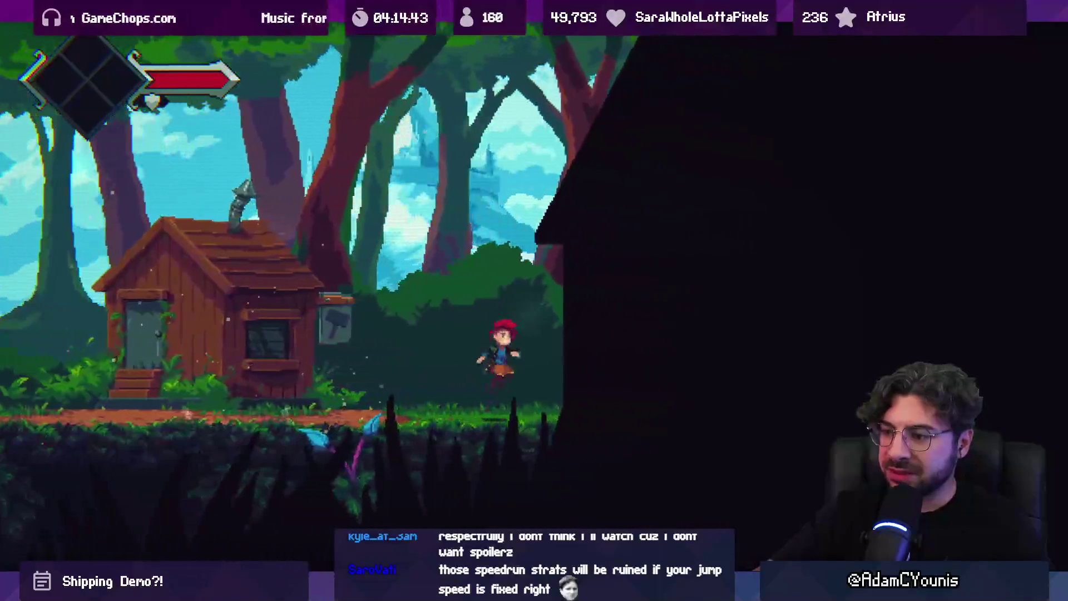
{"action": "key", "text": "Right"}
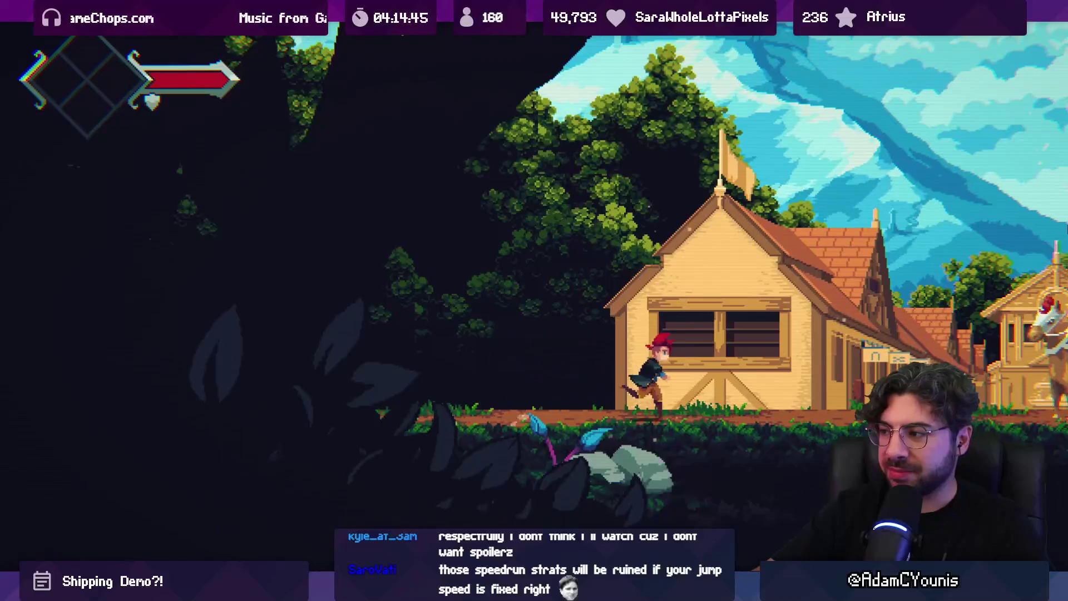
{"action": "key", "text": "Right"}
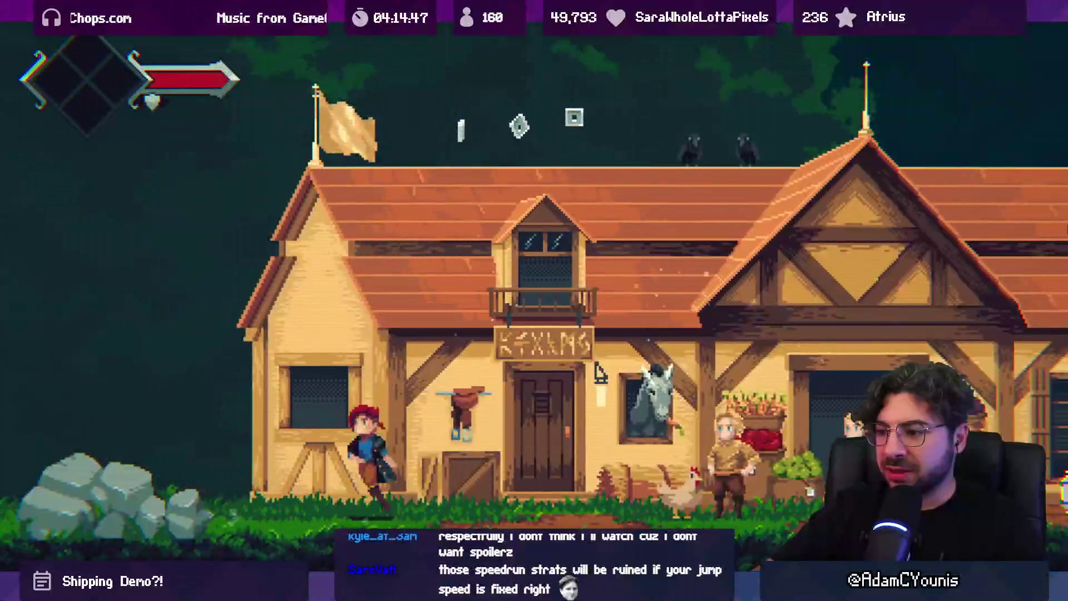
{"action": "key", "text": "space"}
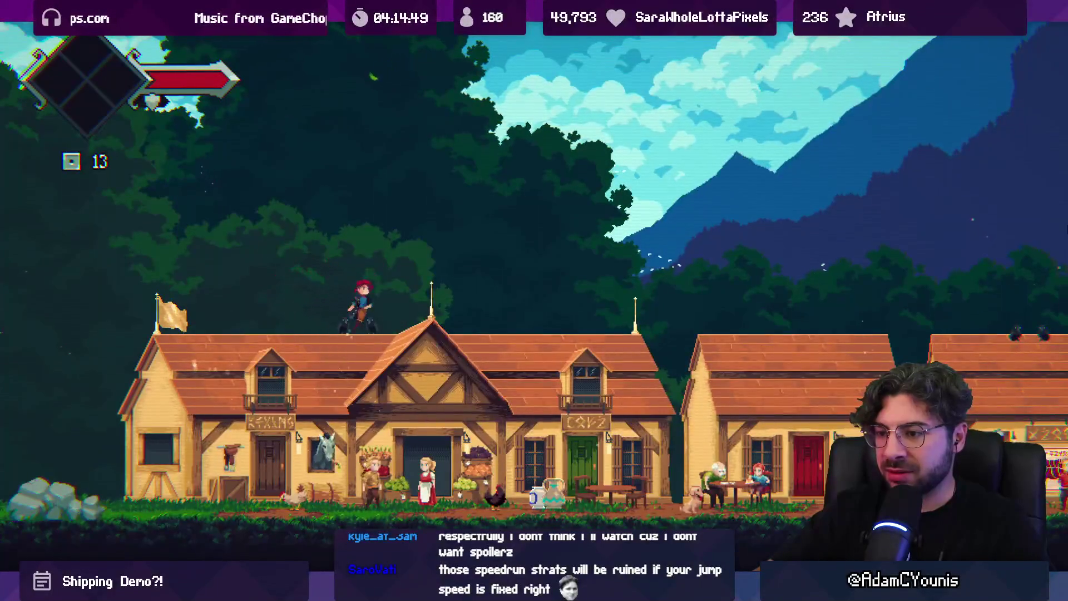
{"action": "key", "text": "Right"}
{"action": "key", "text": "space"}
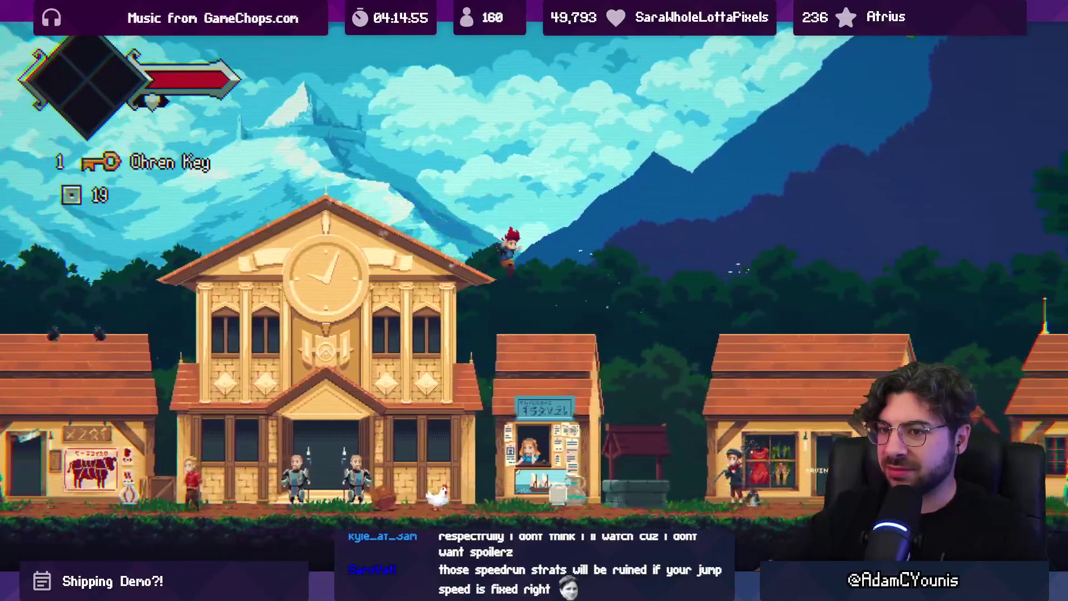
{"action": "key", "text": "Right"}
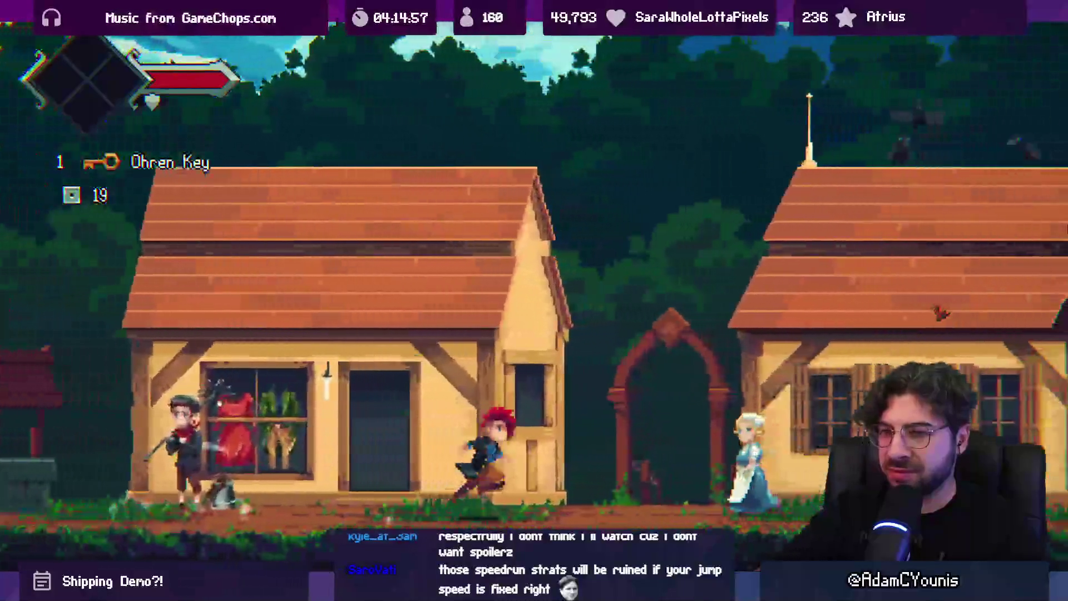
{"action": "key", "text": "Right"}
Enter the tavern, jump to the upper floor and open the chest for the Iron Great Blade.
{"action": "key", "text": "Up"}
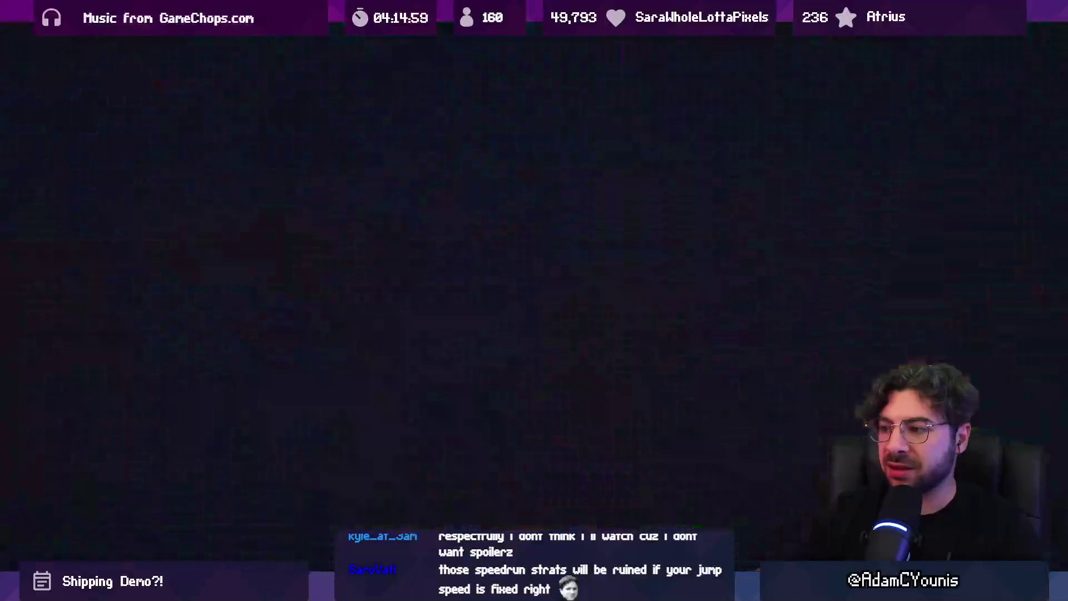
{"action": "key", "text": "Right"}
{"action": "key", "text": "space"}
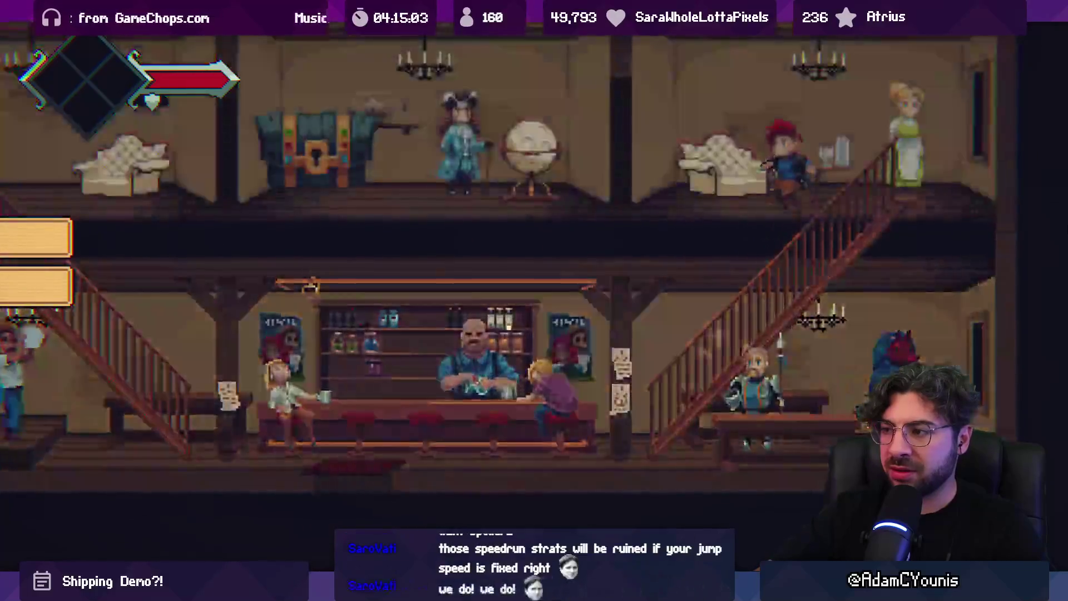
{"action": "key", "text": "Left"}
{"action": "key", "text": "Up"}
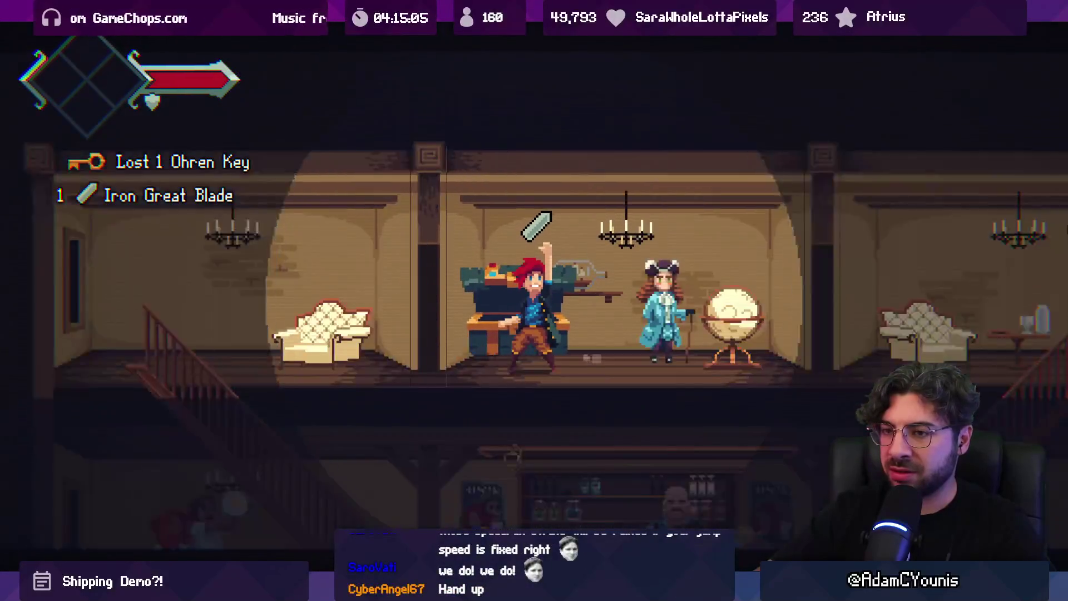
Leave the tavern and run left through the village and gateway into the forest.
{"action": "key", "text": "Left"}
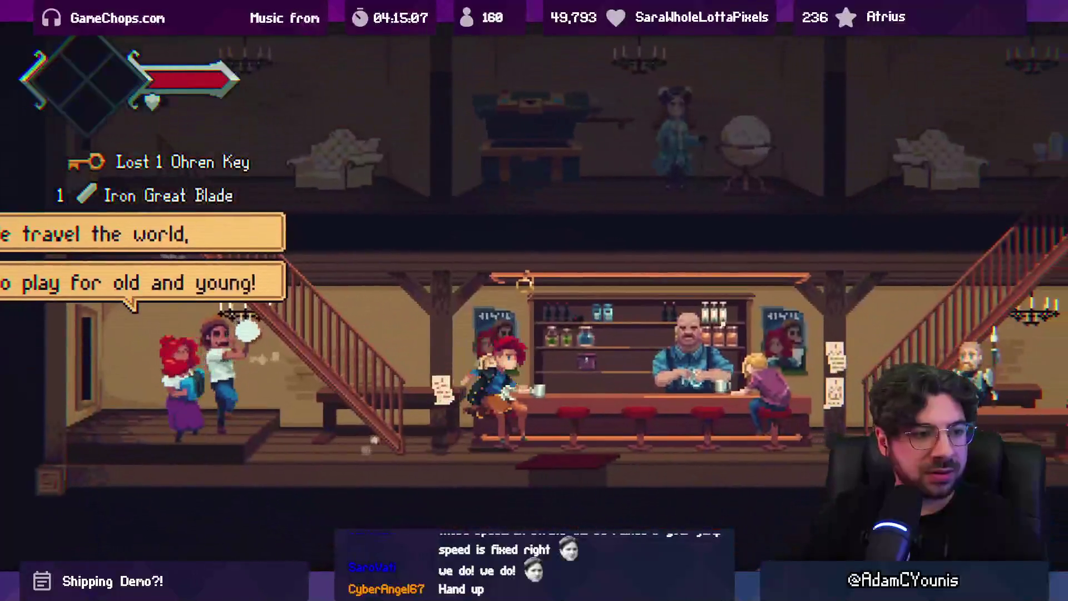
{"action": "key", "text": "Up"}
{"action": "key", "text": "Right"}
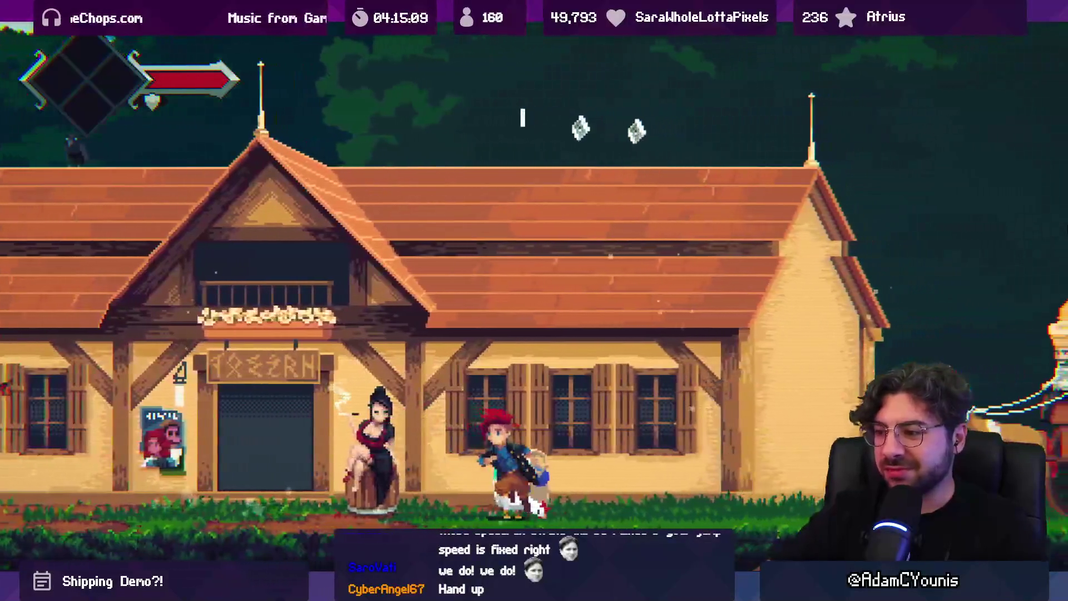
{"action": "key", "text": "Left"}
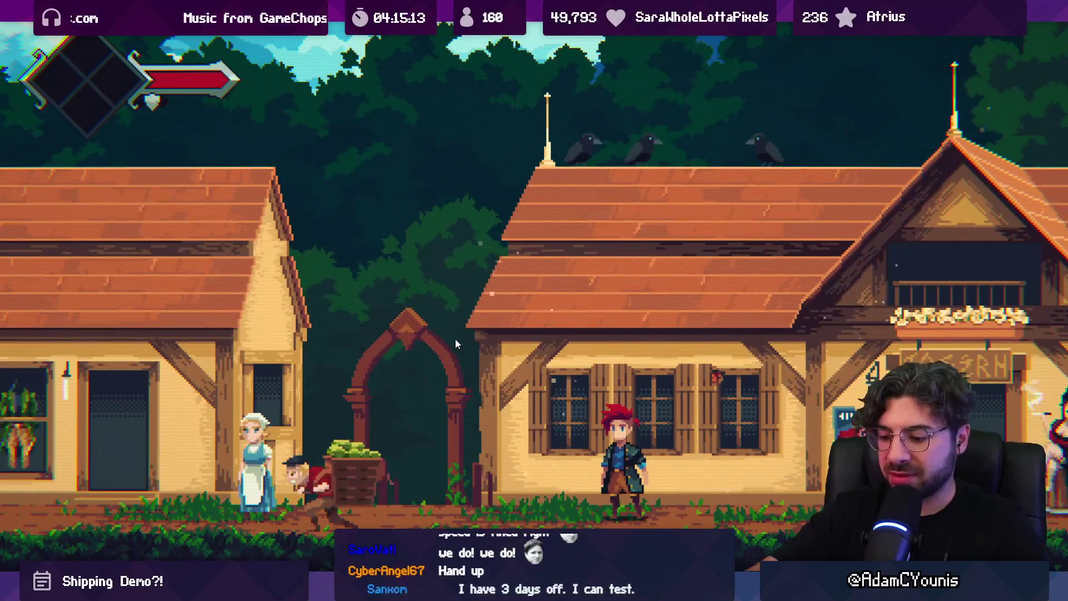
{"action": "key", "text": "Left"}
{"action": "key", "text": "space"}
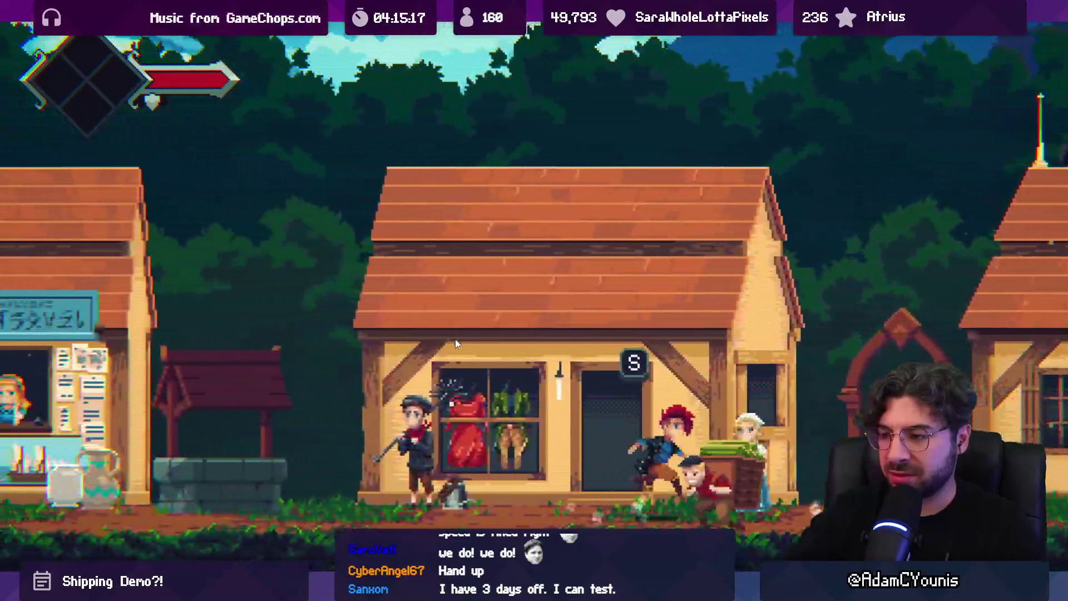
{"action": "key", "text": "Right"}
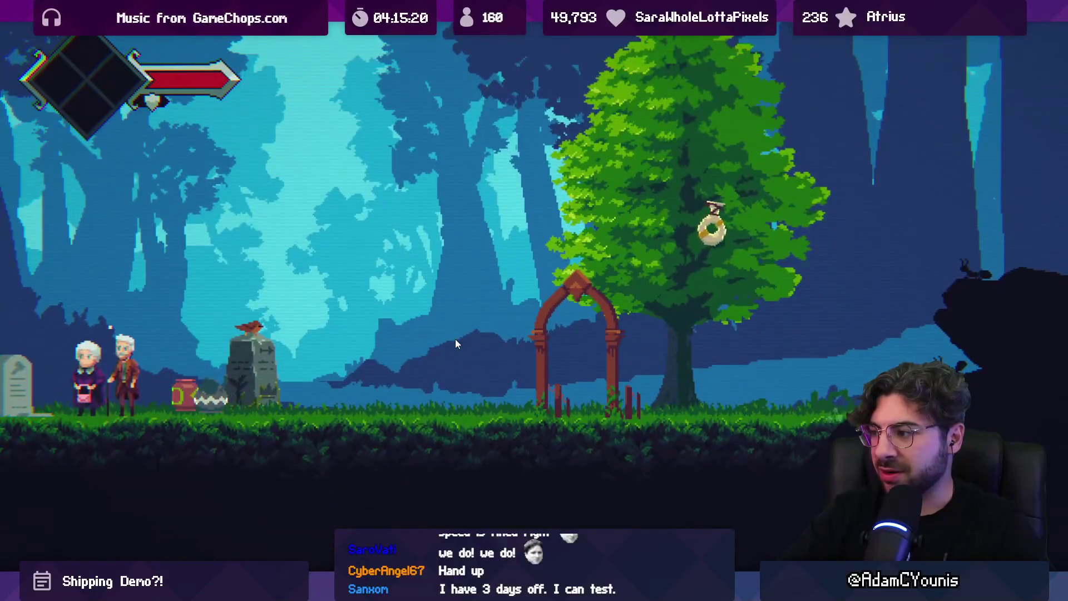
Jump past the gravestones to the elderly couple, then switch to the build folder.
{"action": "key", "text": "space"}
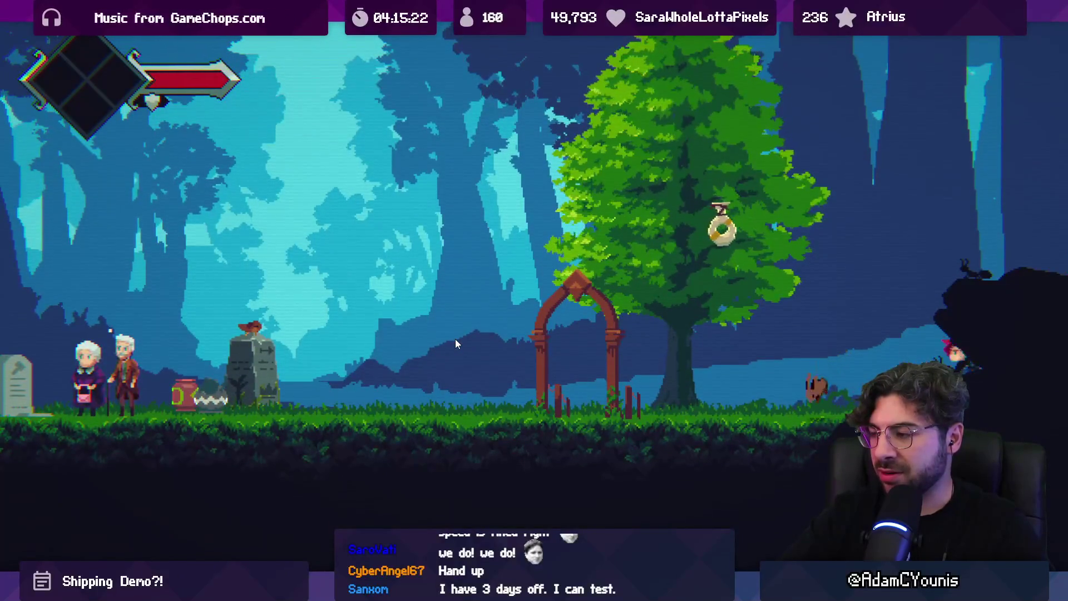
{"action": "key", "text": "Left"}
{"action": "key", "text": "space"}
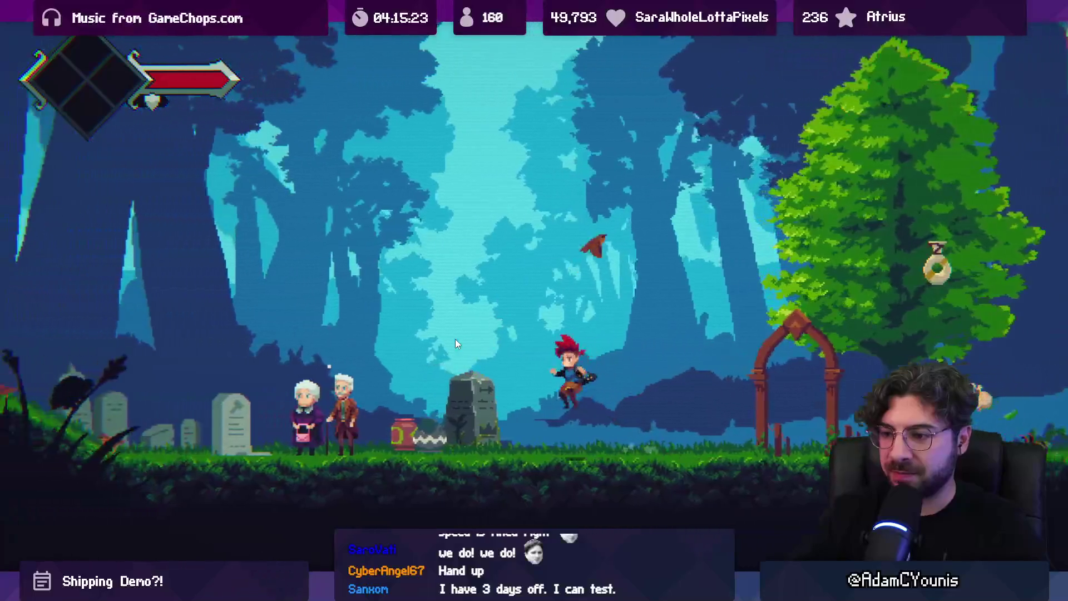
{"action": "key", "text": "space"}
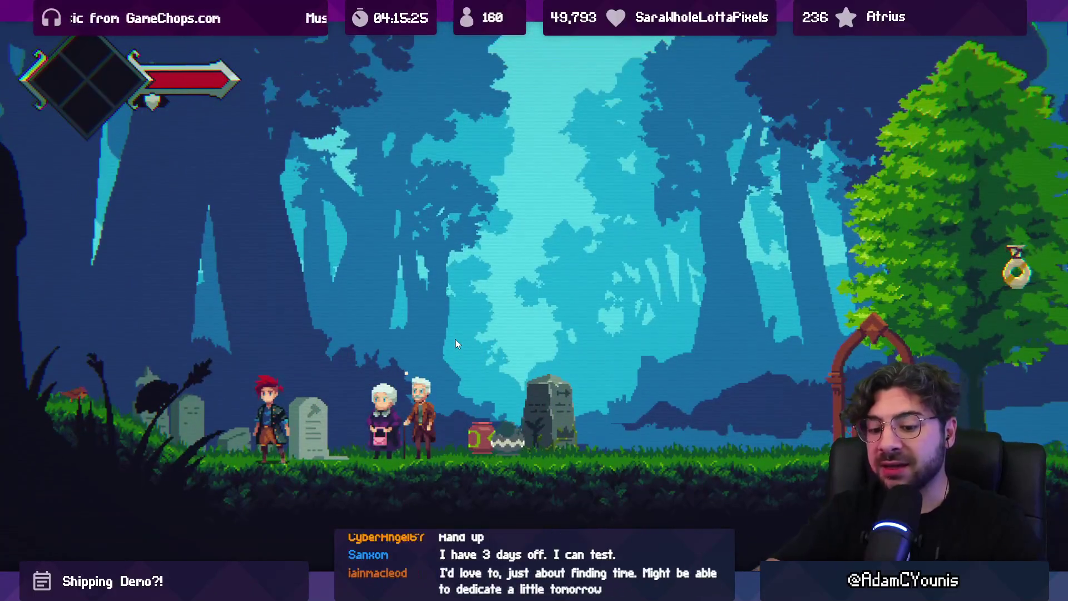
{"action": "key", "text": "alt+Tab"}
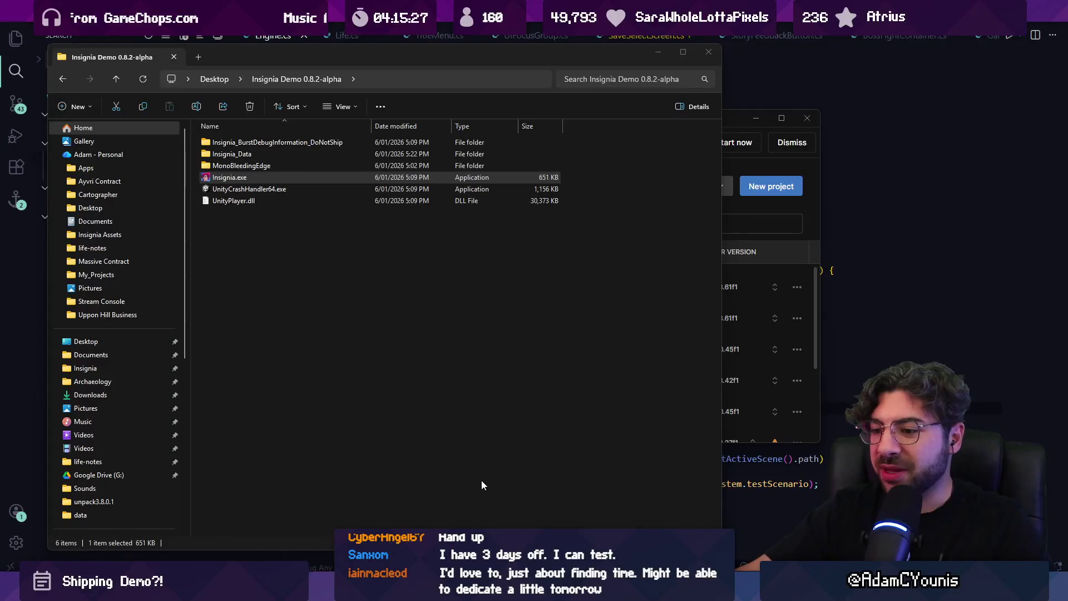
Switch to Unity Hub and open the Insignia project's Build Settings listing 17 Windows scenes.
{"action": "key", "text": "alt+Tab"}
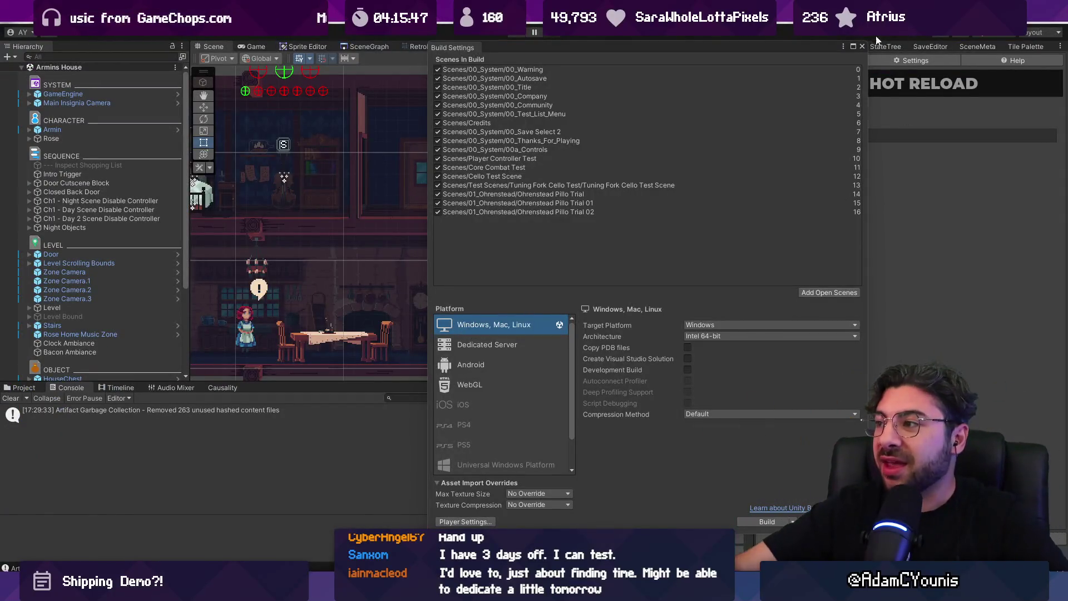
Open the SceneGraph tab and zoom out to see the map of all game scenes.
{"action": "left_click", "coordinate": [365, 46]}
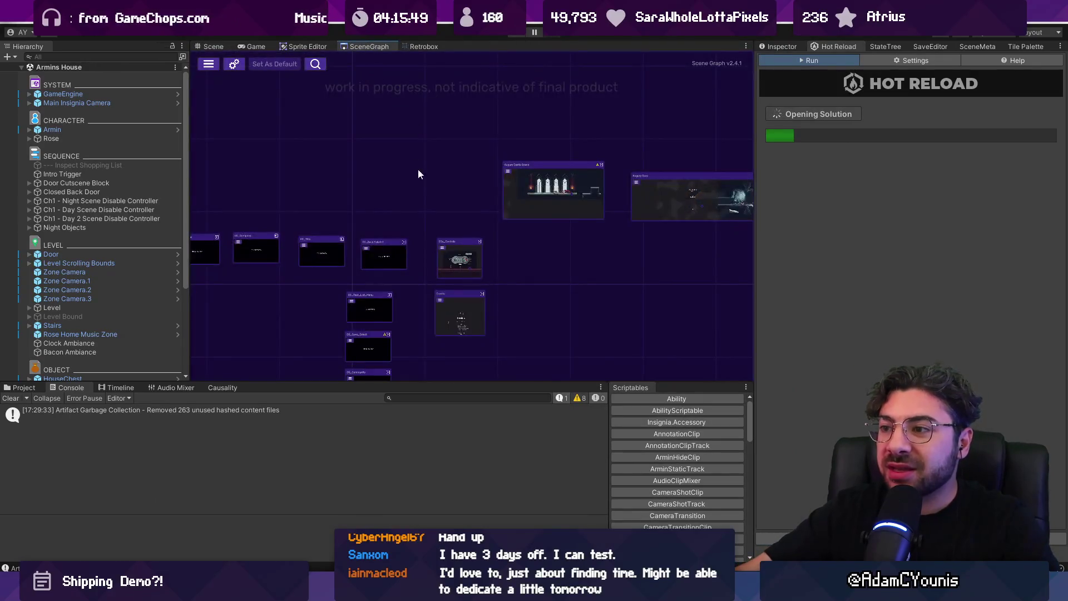
{"action": "scroll", "coordinate": [558, 207], "scroll_direction": "up", "scroll_amount": 5}
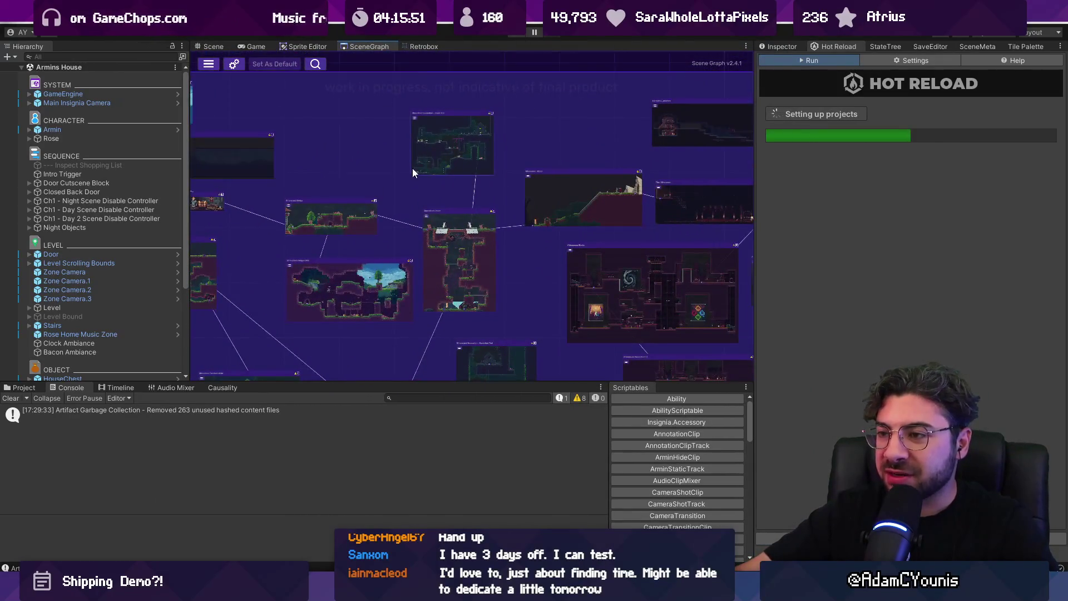
{"action": "scroll", "coordinate": [412, 168], "scroll_direction": "down", "scroll_amount": 3}
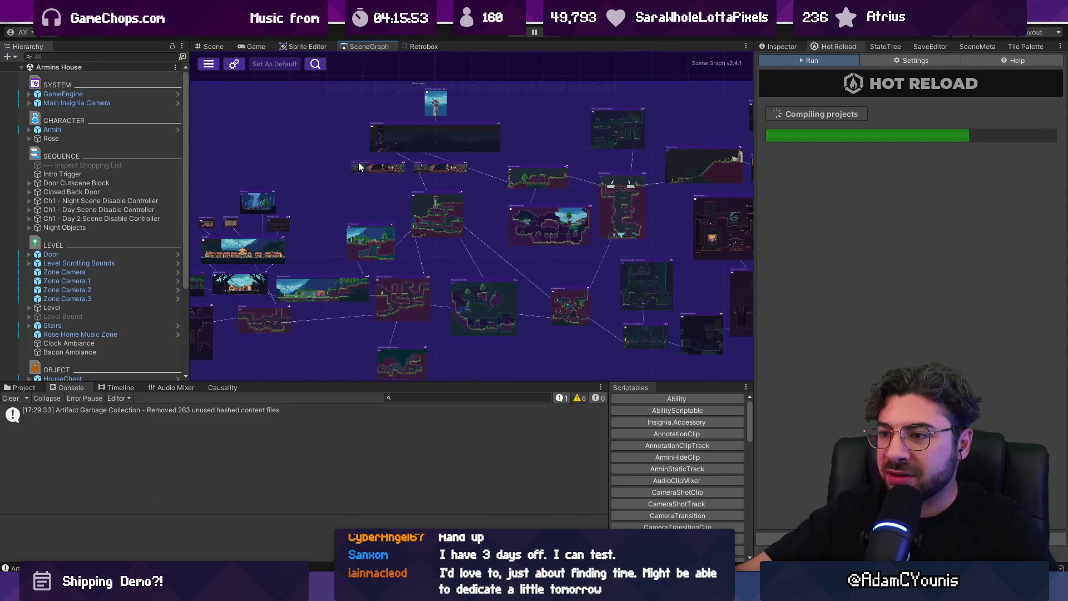
{"action": "scroll", "coordinate": [460, 150], "scroll_direction": "down", "scroll_amount": 2}
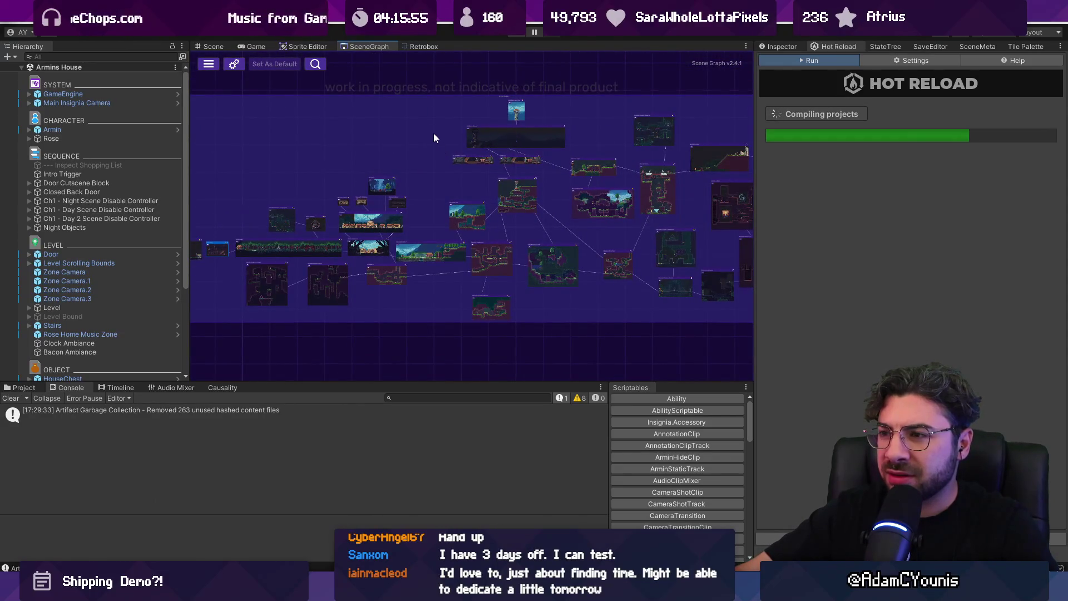
{"action": "scroll", "coordinate": [516, 196], "scroll_direction": "up", "scroll_amount": 2}
{"action": "scroll", "coordinate": [416, 191], "scroll_direction": "down", "scroll_amount": 3}
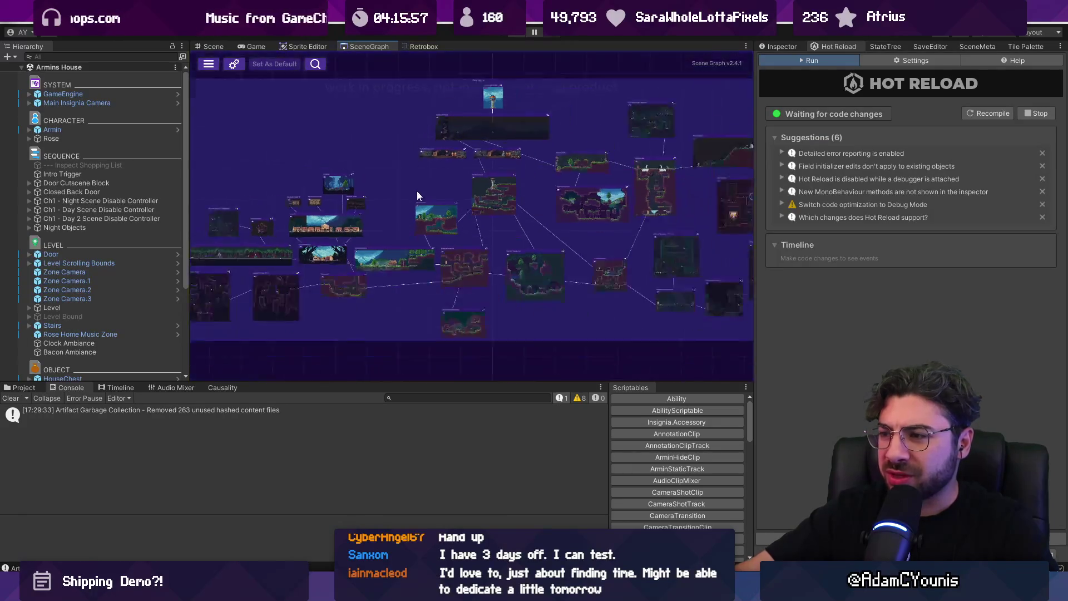
Box-select a group of scene nodes and reset their screenshots.
{"action": "left_click_drag", "start_coordinate": [563, 287], "coordinate": [565, 284]}
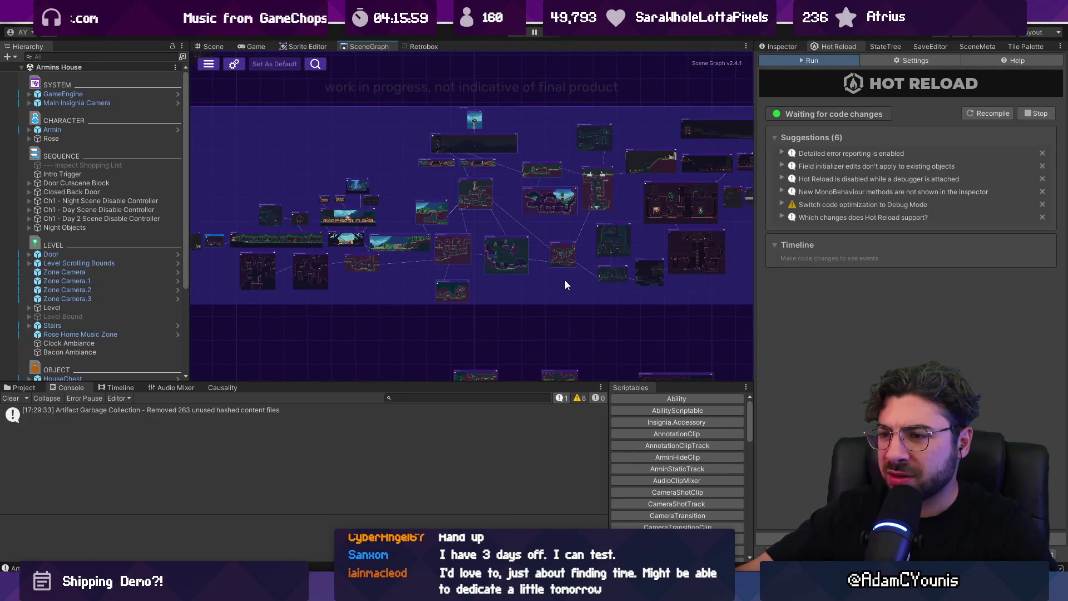
{"action": "right_click", "coordinate": [562, 261]}
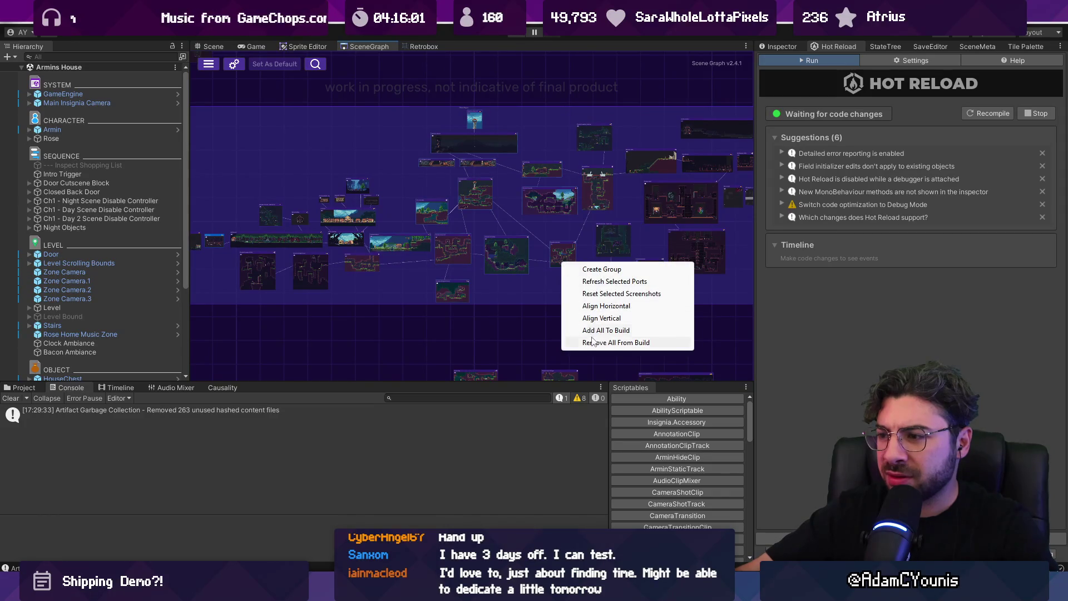
{"action": "left_click", "coordinate": [618, 293]}
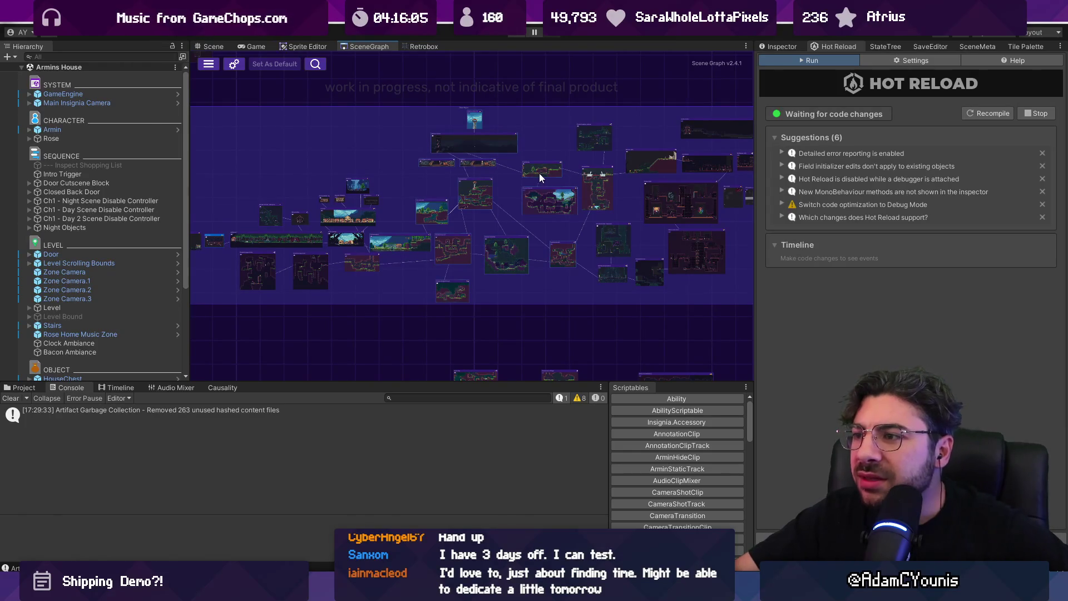
Save the scene graph twice and move the save progress window aside.
{"action": "key", "text": "ctrl+s"}
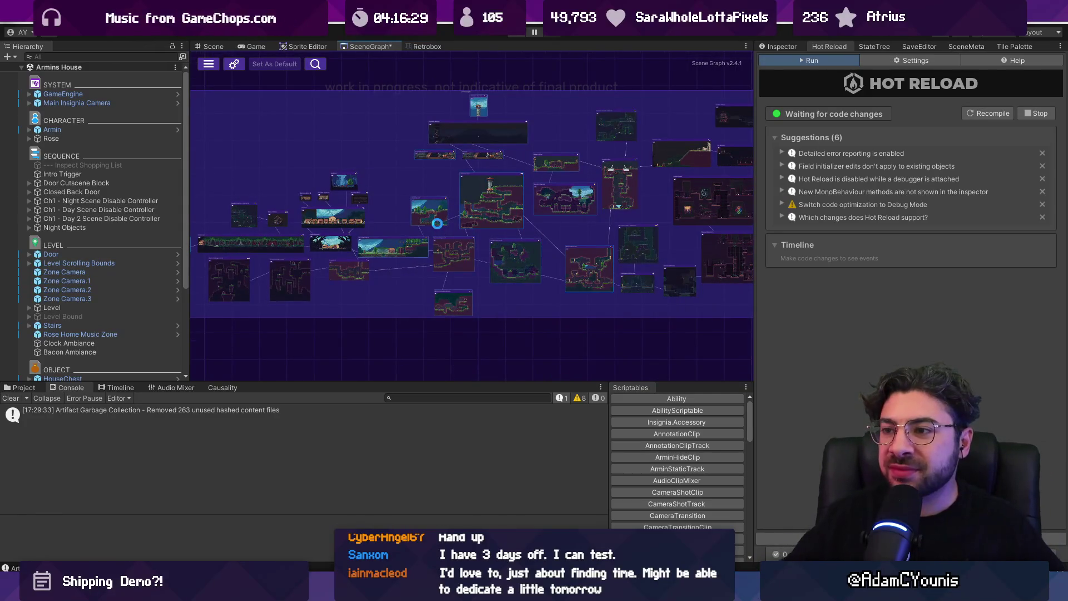
{"action": "key", "text": "ctrl+s"}
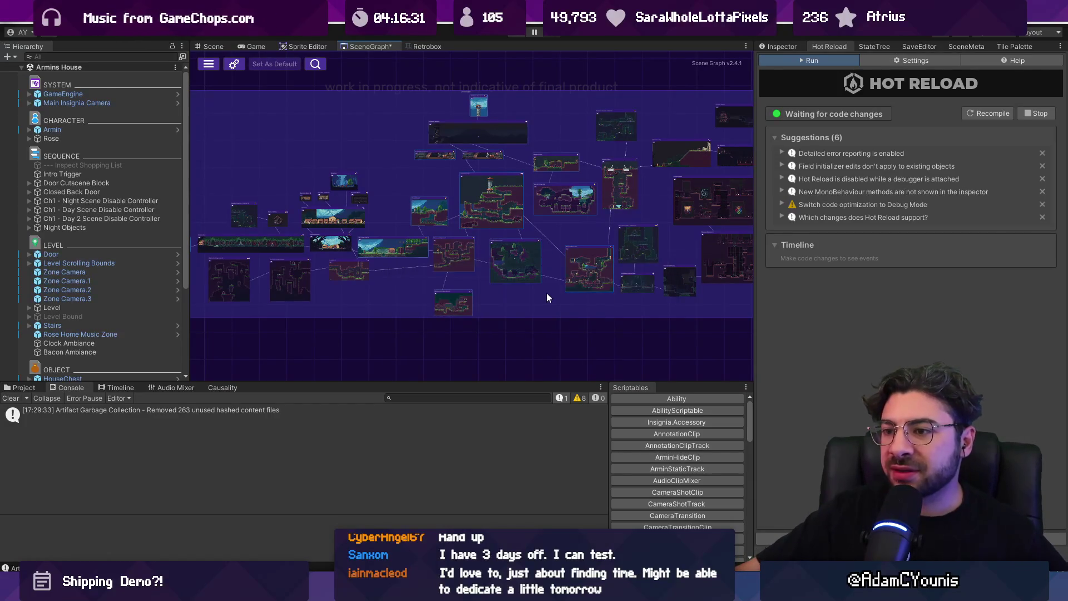
{"action": "left_click_drag", "start_coordinate": [543, 270], "coordinate": [522, 313]}
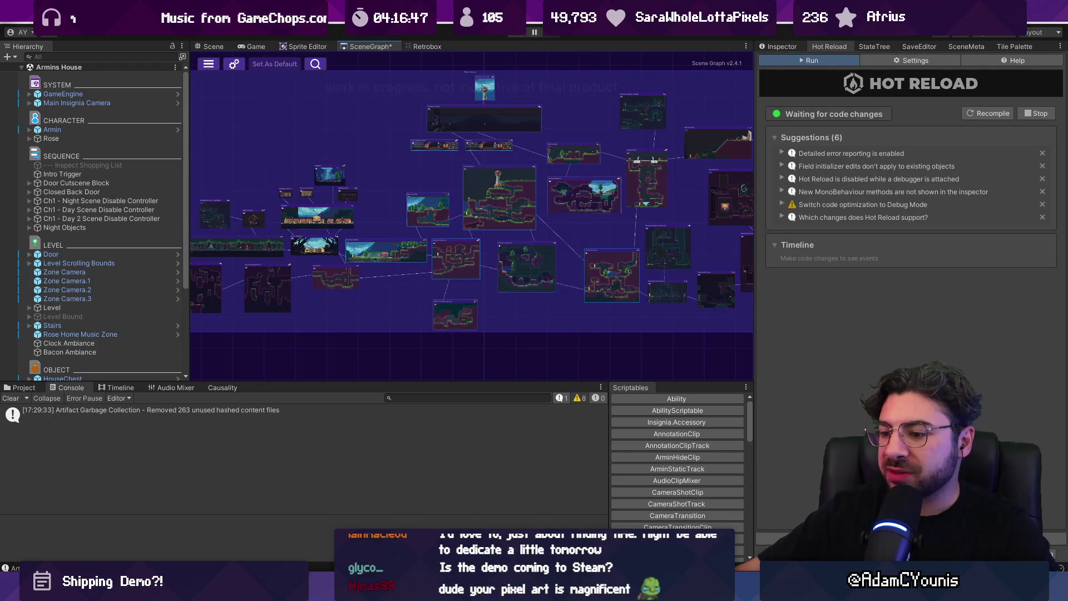
Glance at the music player, then nudge the right-hand room node up and left.
{"action": "key", "text": "alt+Tab"}
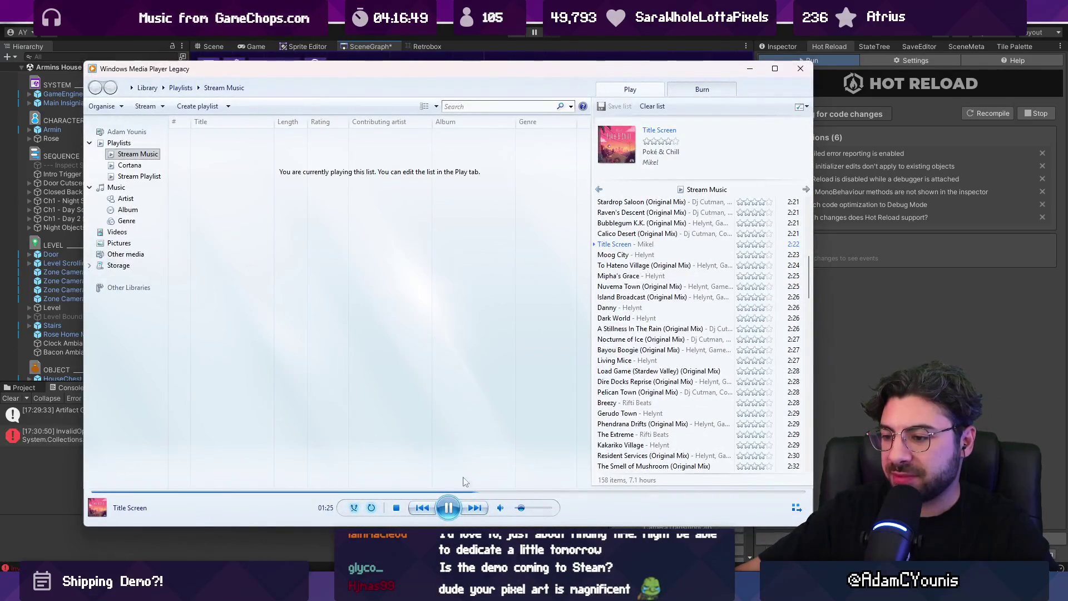
{"action": "key", "text": "alt+Tab"}
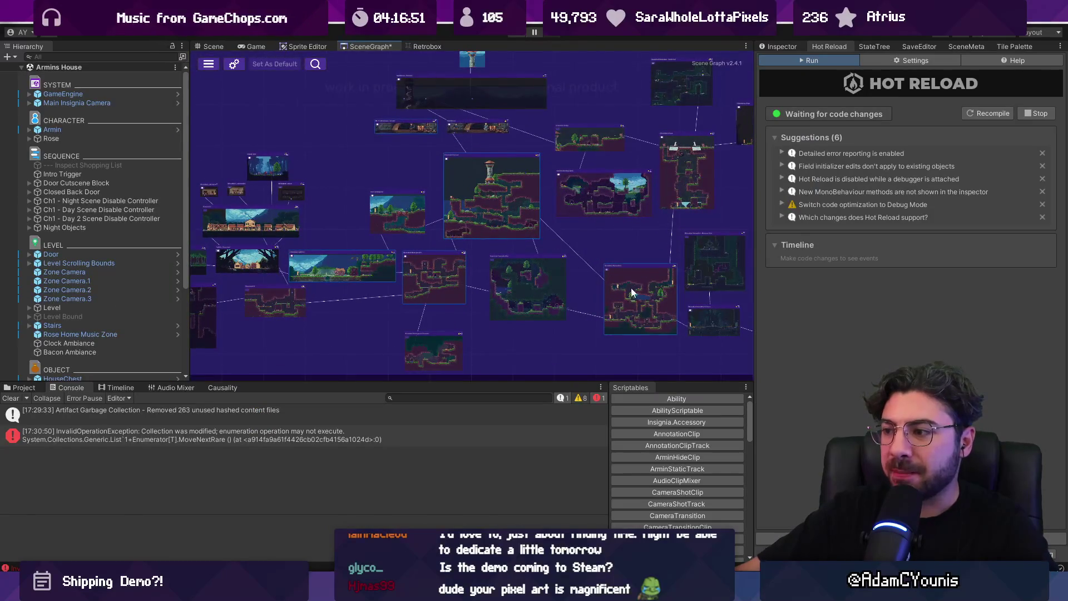
{"action": "left_click_drag", "start_coordinate": [632, 290], "coordinate": [615, 283]}
Open Pillo's Landing Site from the scene graph and select Door.1 in the Hierarchy.
{"action": "left_click_drag", "start_coordinate": [469, 245], "coordinate": [512, 220]}
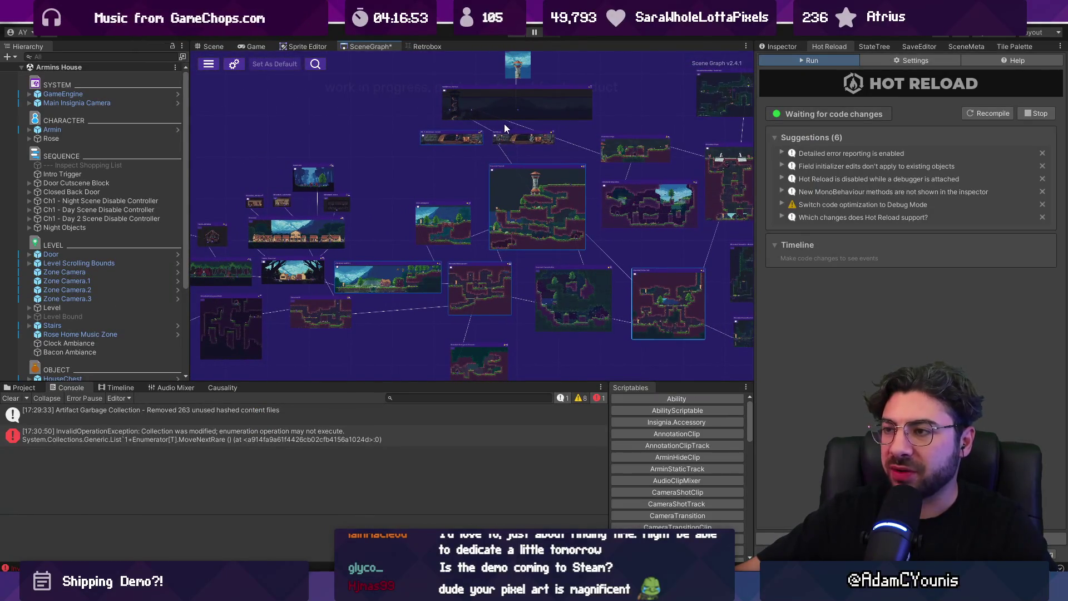
{"action": "scroll", "coordinate": [454, 228], "scroll_direction": "up", "scroll_amount": 6}
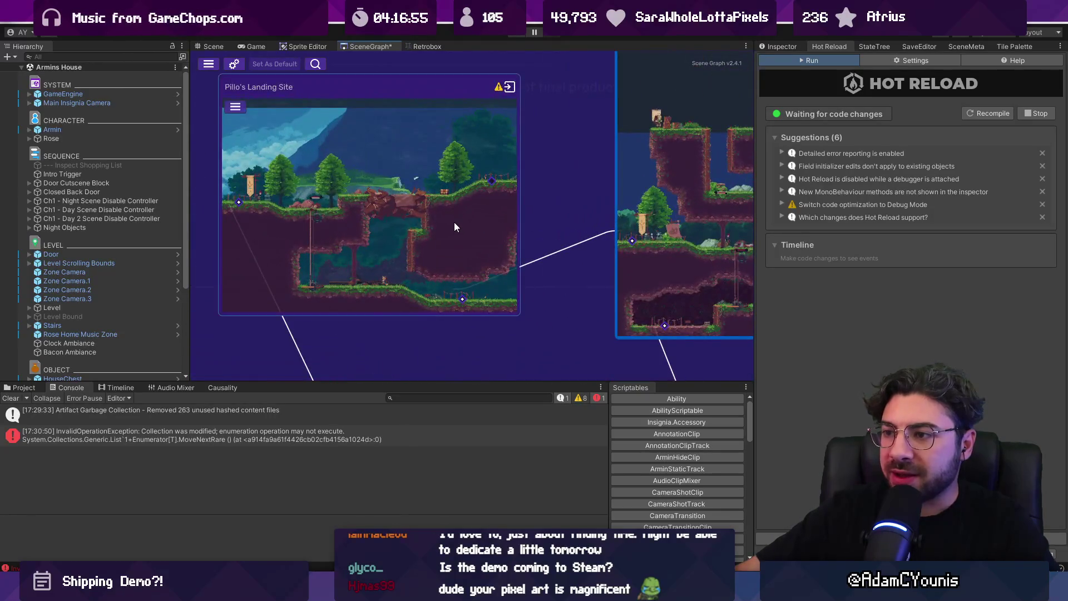
{"action": "double_click", "coordinate": [454, 222]}
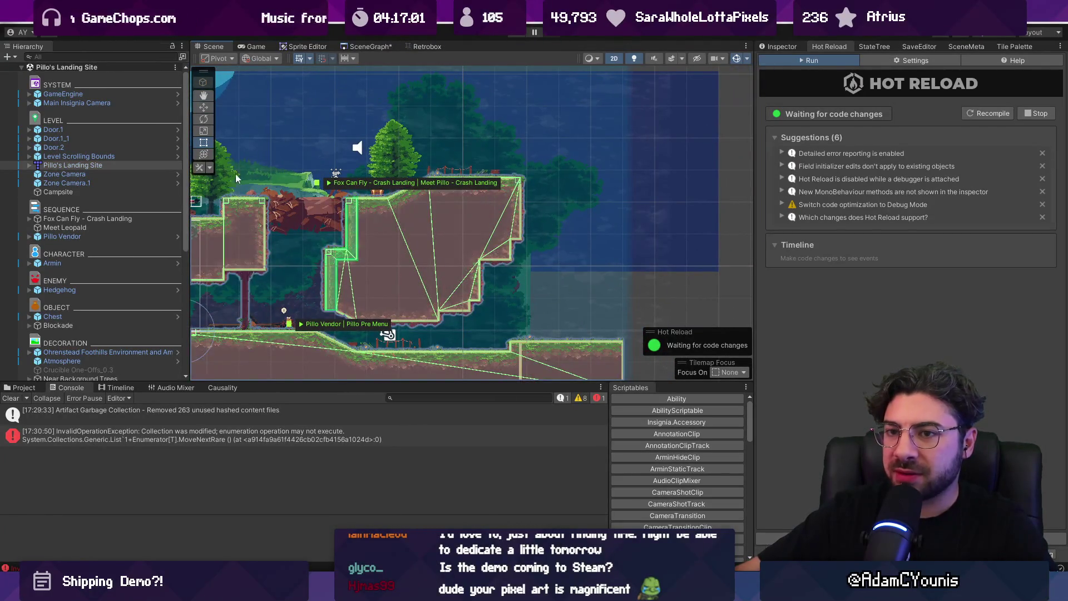
{"action": "left_click", "coordinate": [106, 140]}
{"action": "left_click", "coordinate": [107, 132]}
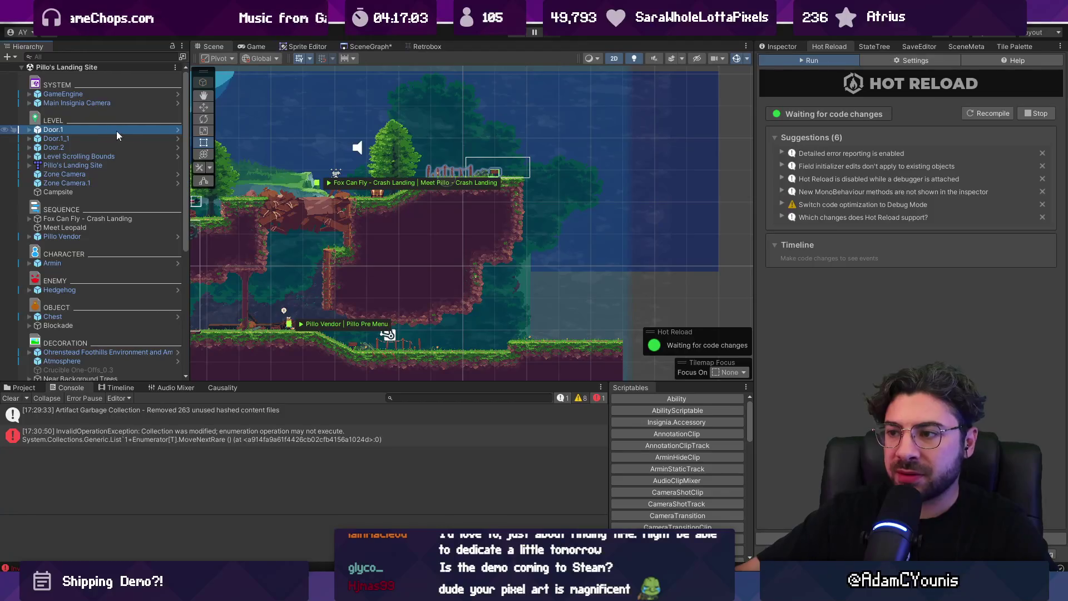
Delete Door.1, then select a few objects in the level in the Scene view.
{"action": "key", "text": "Delete"}
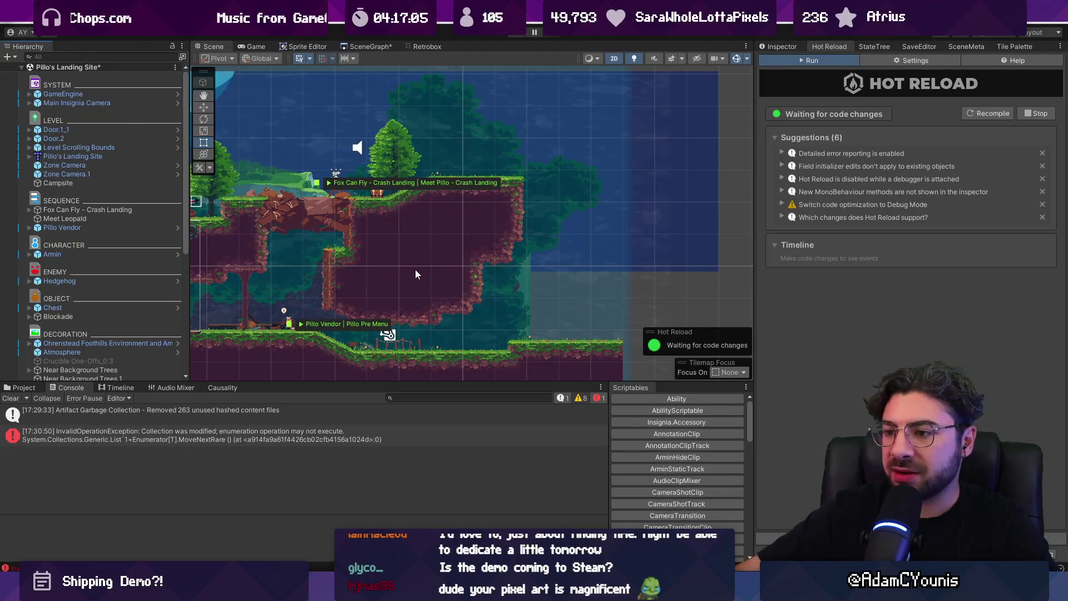
{"action": "left_click", "coordinate": [385, 344]}
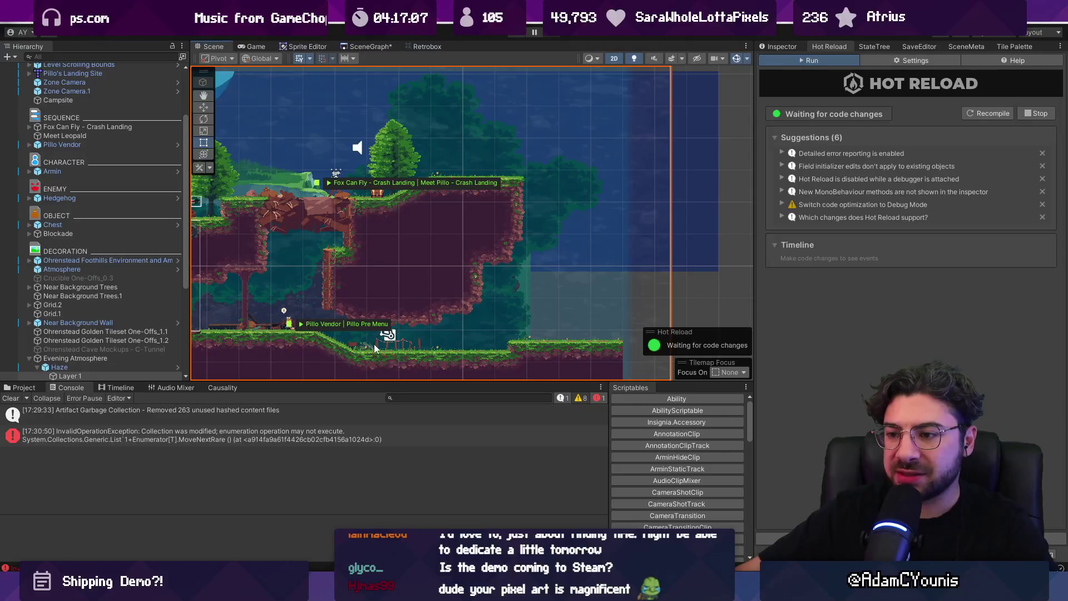
{"action": "left_click", "coordinate": [405, 343]}
{"action": "left_click", "coordinate": [400, 334]}
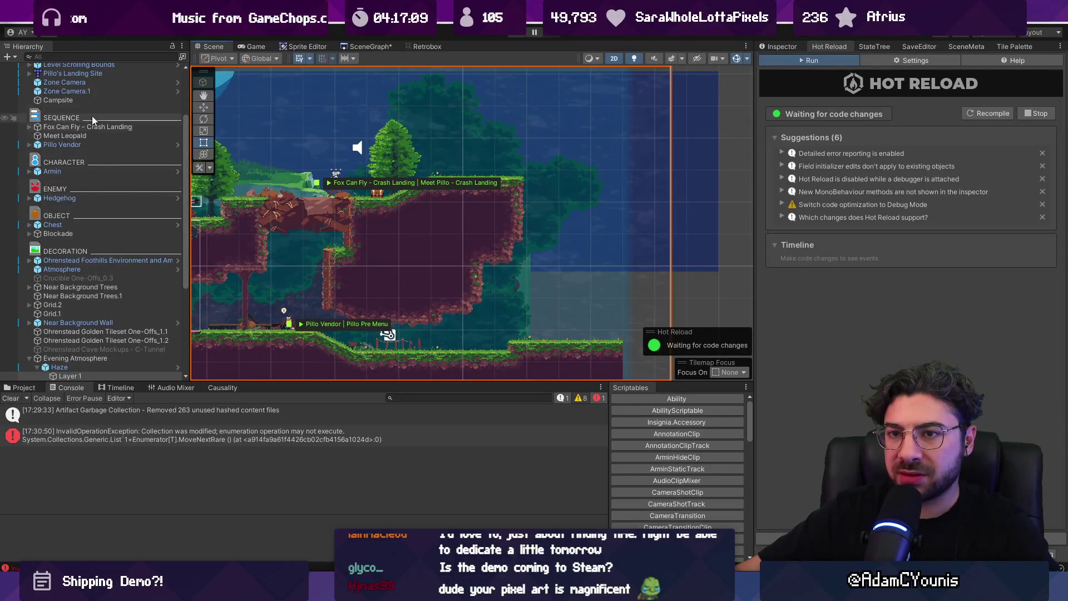
Zoom the Scene view and select Door.2 in the Hierarchy.
{"action": "scroll", "coordinate": [92, 115], "scroll_direction": "up", "scroll_amount": 5}
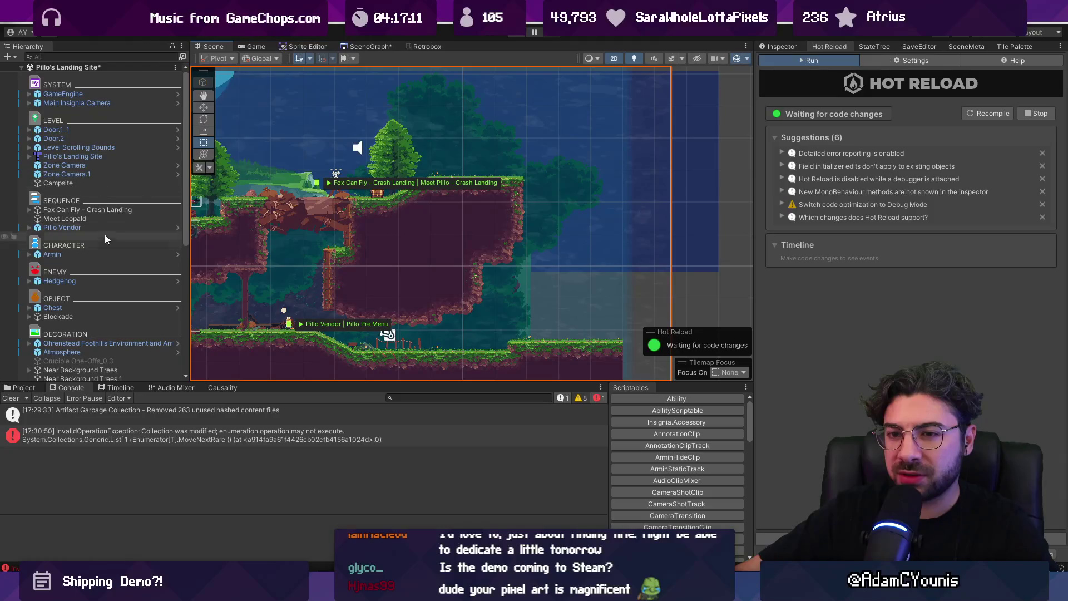
{"action": "scroll", "coordinate": [108, 278], "scroll_direction": "down", "scroll_amount": 6}
{"action": "scroll", "coordinate": [72, 192], "scroll_direction": "up", "scroll_amount": 2}
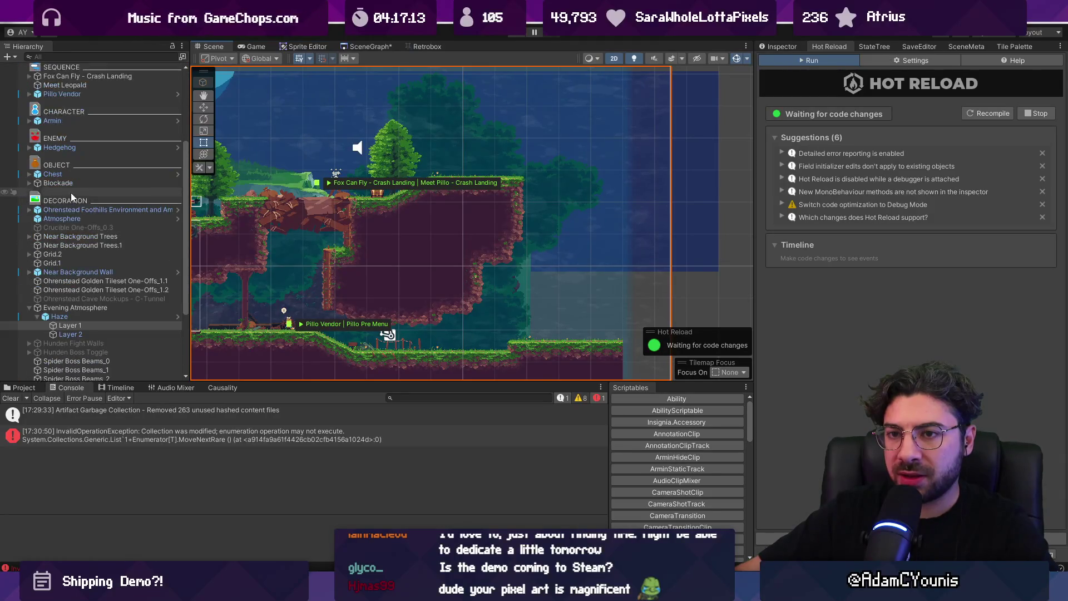
{"action": "scroll", "coordinate": [82, 171], "scroll_direction": "up", "scroll_amount": 2}
{"action": "scroll", "coordinate": [79, 125], "scroll_direction": "up", "scroll_amount": 3}
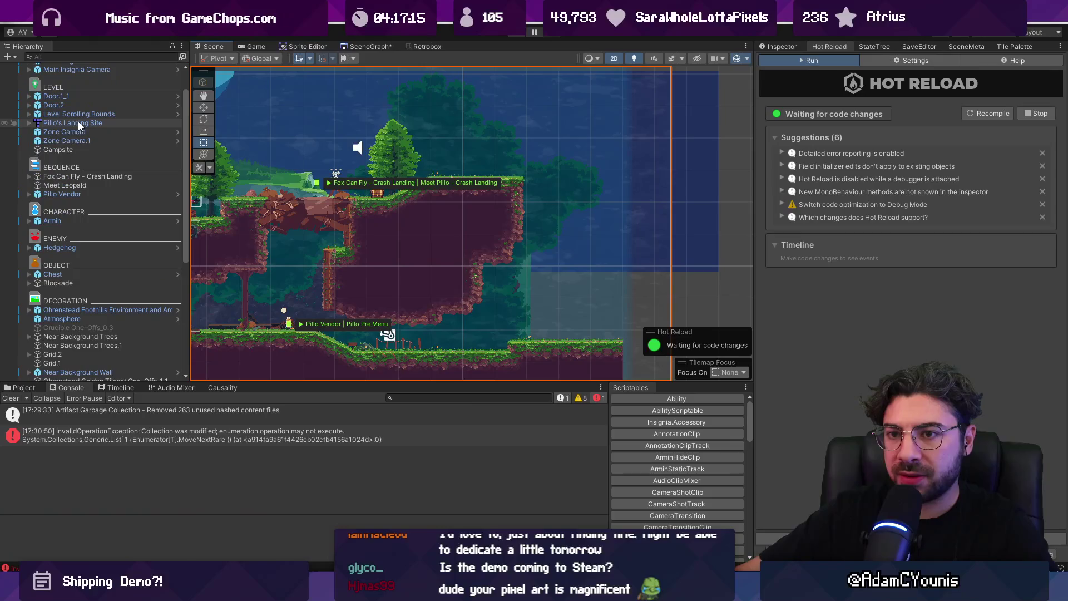
{"action": "left_click", "coordinate": [77, 104]}
Move Door.2 right along the lower ground, undo the move, and save the scene.
{"action": "key", "text": "w"}
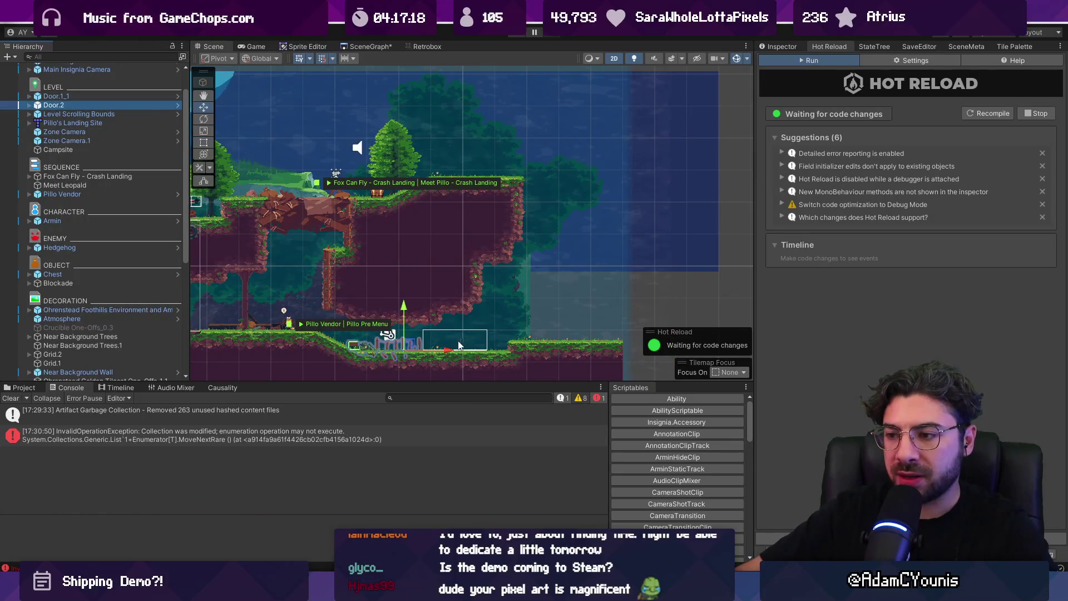
{"action": "mouse_move", "coordinate": [445, 352]}
{"action": "left_mouse_down"}
{"action": "mouse_move", "coordinate": [602, 352]}
{"action": "mouse_move", "coordinate": [591, 355]}
{"action": "left_mouse_up"}
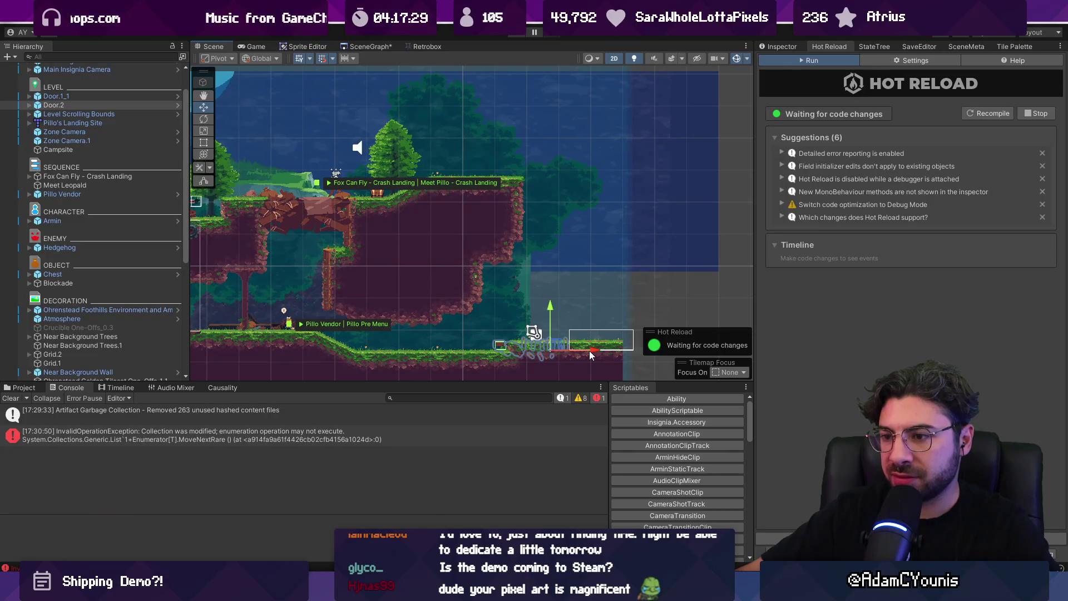
{"action": "key", "text": "ctrl+z"}
{"action": "key", "text": "ctrl+z"}
{"action": "key", "text": "ctrl+z"}
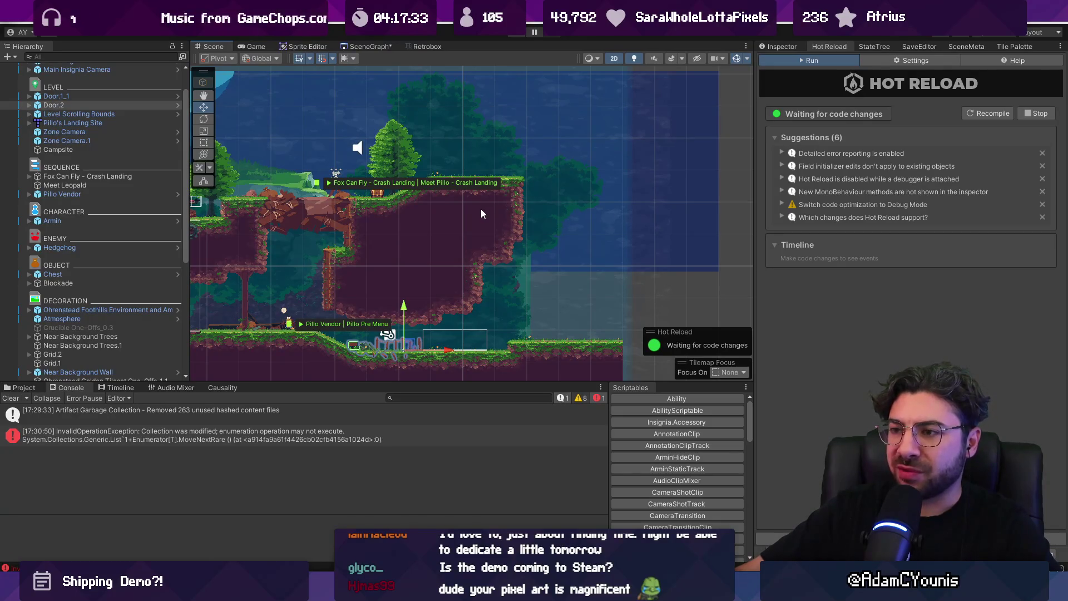
{"action": "key", "text": "ctrl+s"}
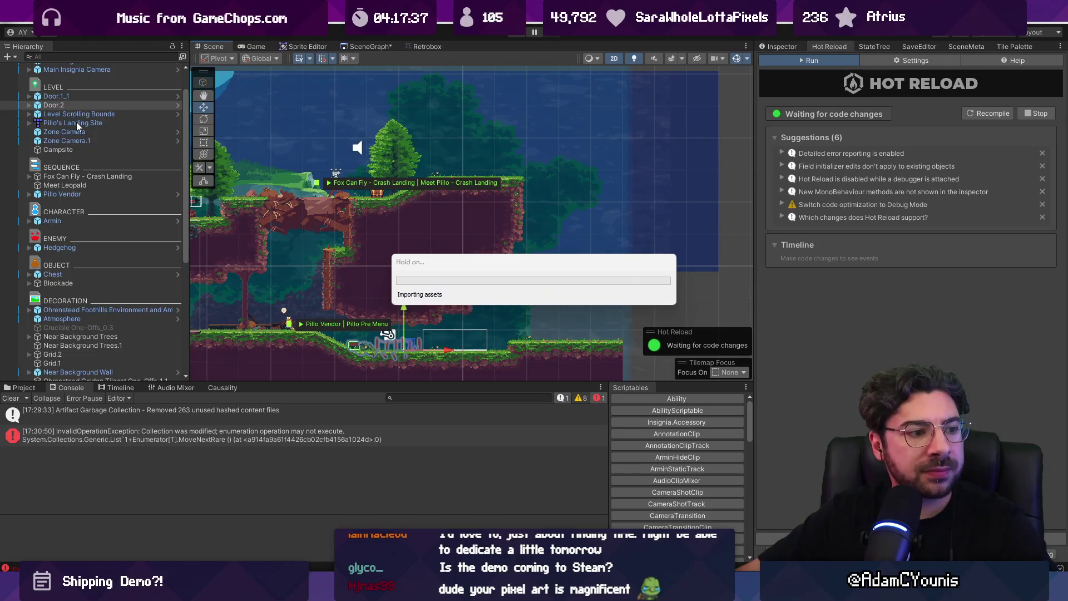
Open the Pillo's Landing Site source map in Tiled.
{"action": "right_click", "coordinate": [76, 121]}
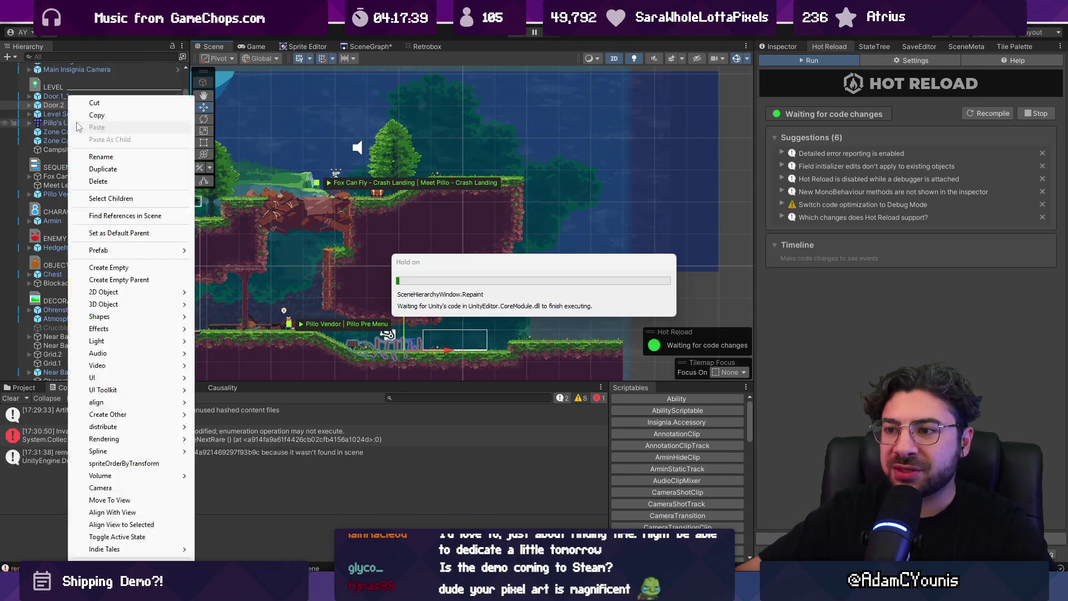
{"action": "mouse_move", "coordinate": [155, 254]}
{"action": "left_click", "coordinate": [230, 250]}
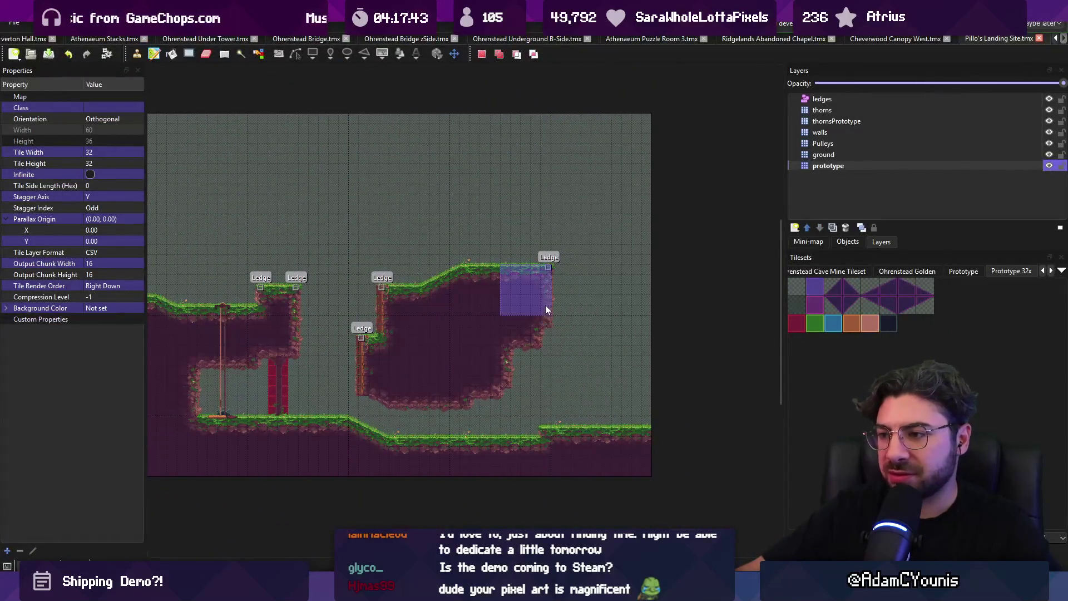
Cut the purple prototype tiles, pick a wall-tile block near the cliff top as a stamp, and save.
{"action": "key", "text": "ctrl+x"}
{"action": "key", "text": "ctrl+v"}
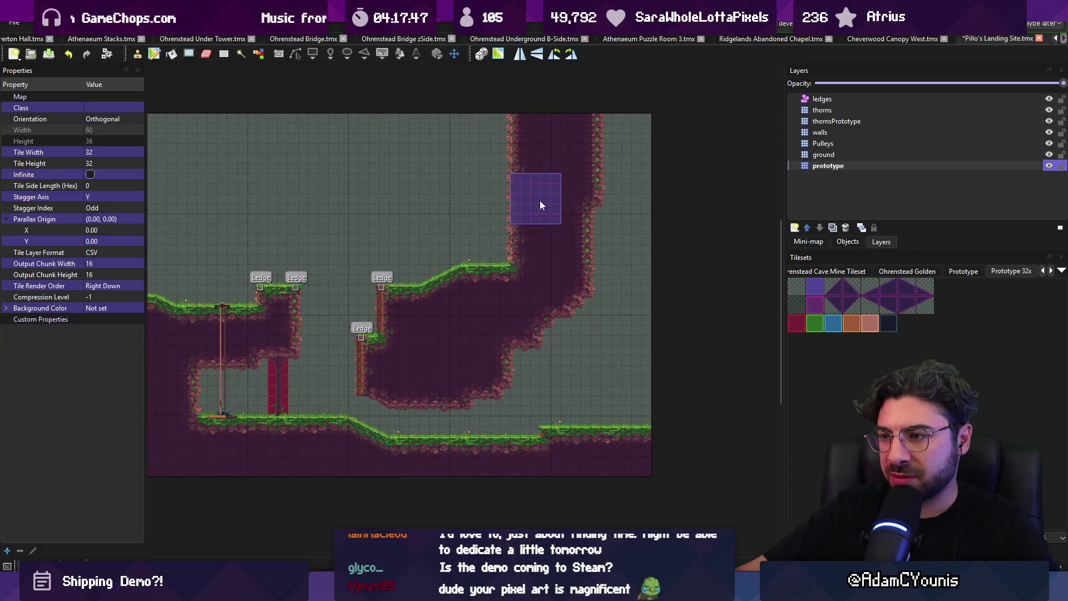
{"action": "key", "text": "r"}
{"action": "left_click_drag", "start_coordinate": [443, 134], "coordinate": [472, 188]}
{"action": "key", "text": "b"}
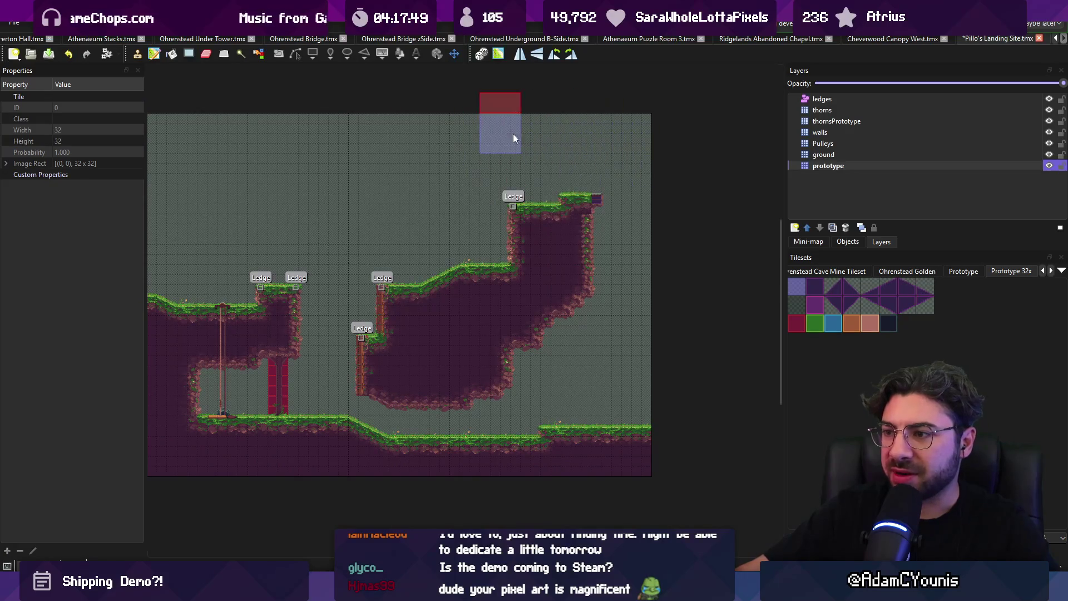
{"action": "key", "text": "ctrl+s"}
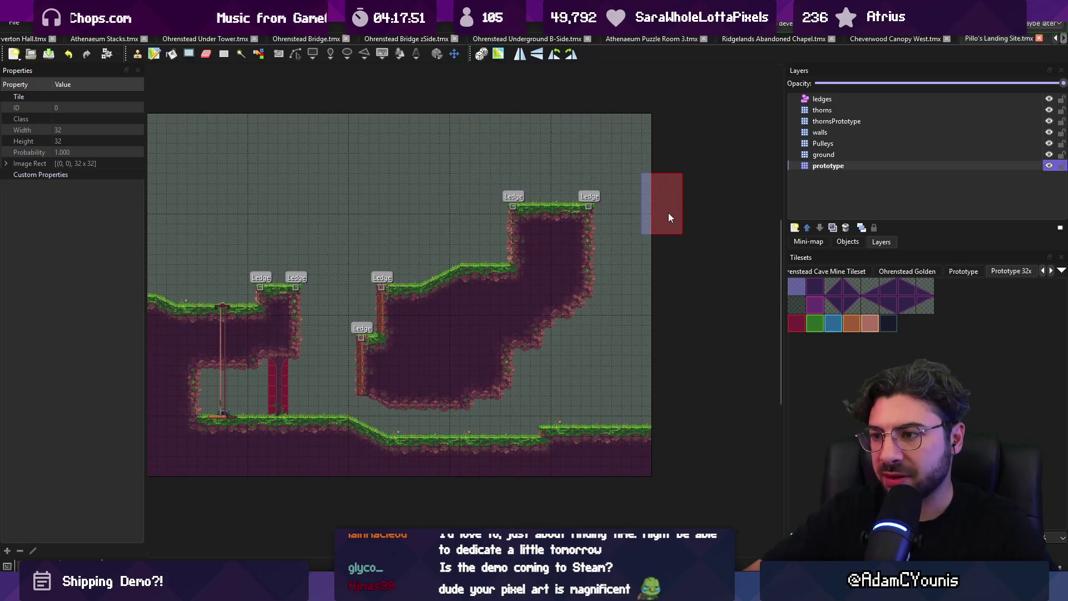
Paint a raised ground block with ledges on the cliff top, extended two tiles left, and save.
{"action": "key", "text": "b"}
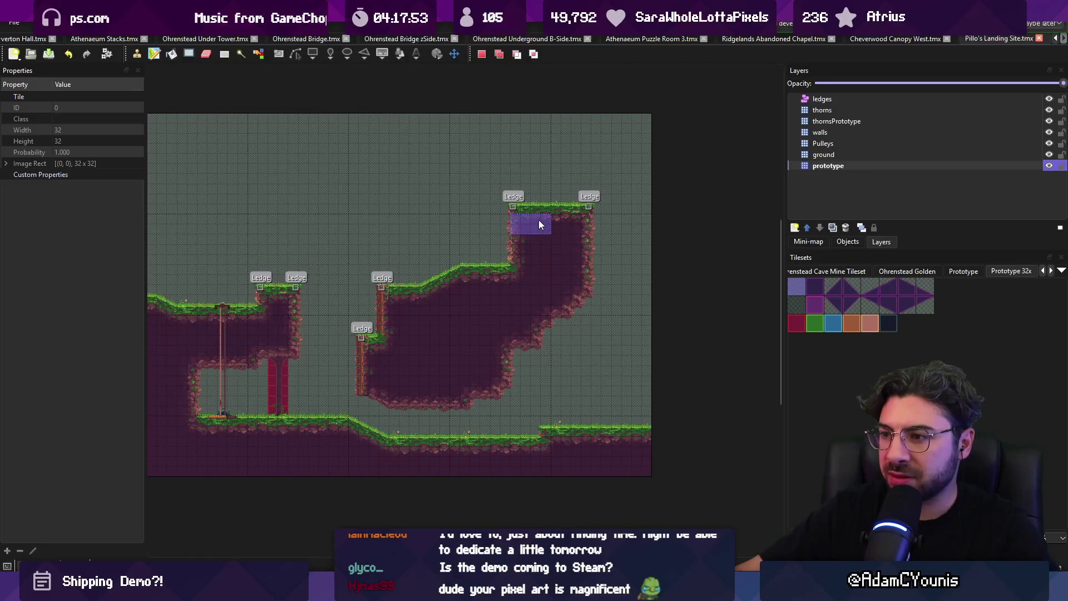
{"action": "left_click", "coordinate": [545, 201]}
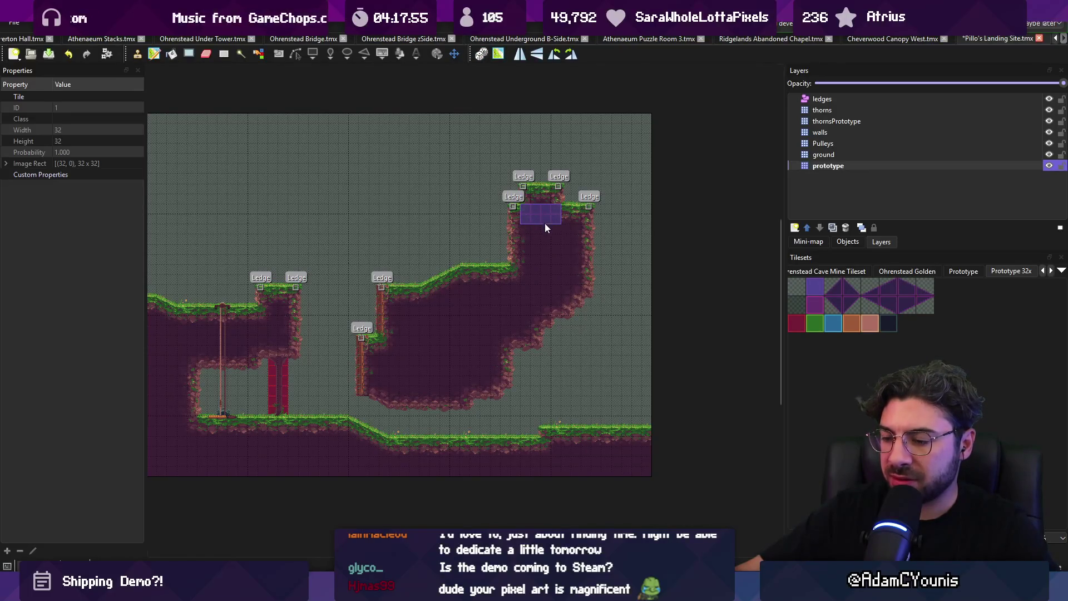
{"action": "left_click", "coordinate": [533, 206]}
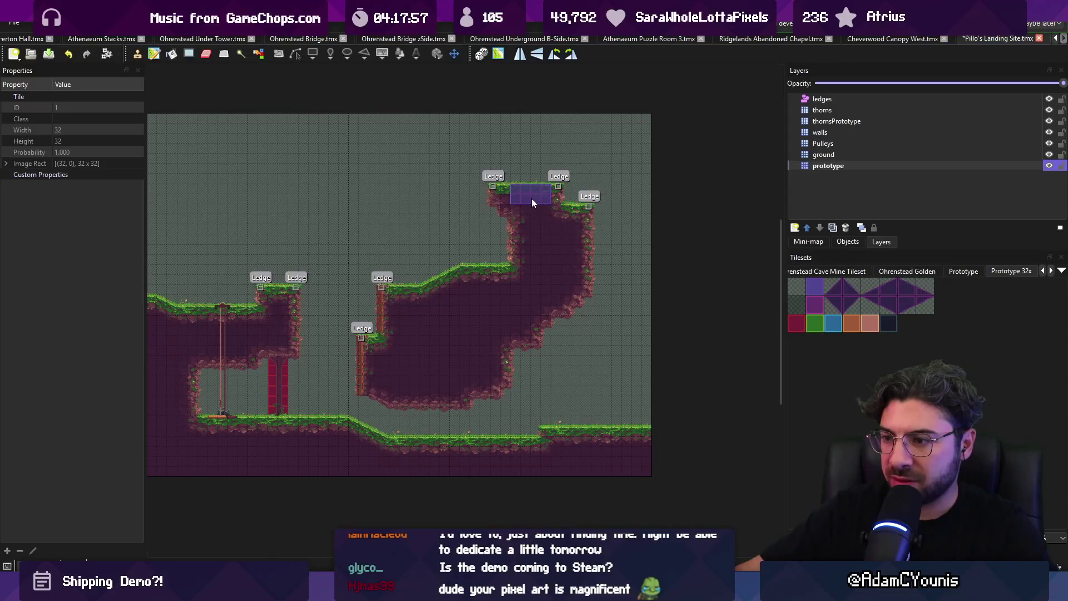
{"action": "key", "text": "ctrl+s"}
Stamp the ledge tiles one tile higher, then undo the stray tiles and Ledge markers.
{"action": "key", "text": "r"}
{"action": "key", "text": "ctrl+c"}
{"action": "left_click", "coordinate": [529, 179]}
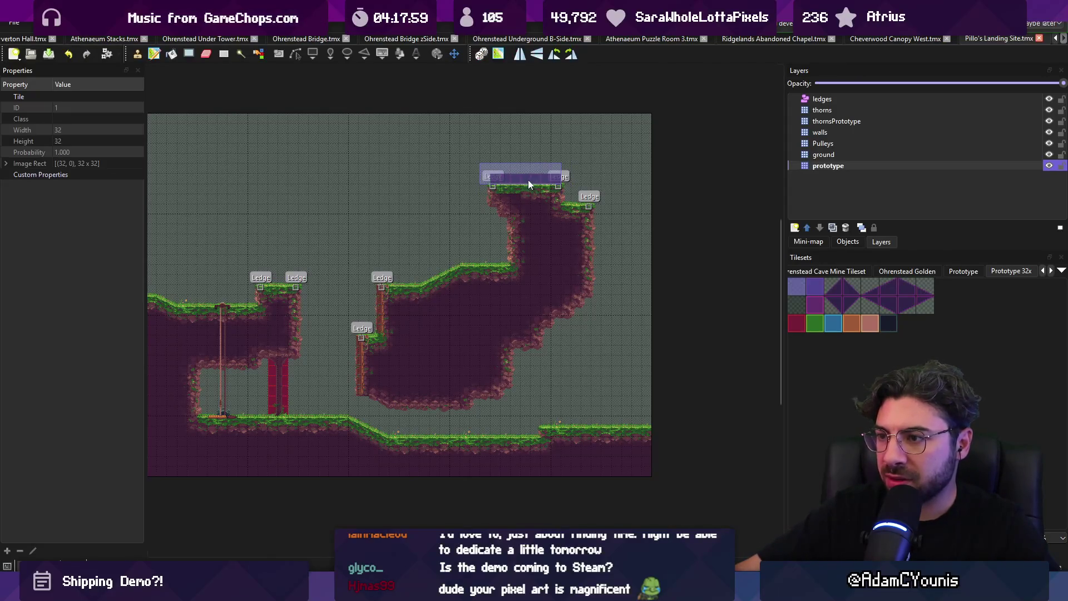
{"action": "key", "text": "ctrl+z"}
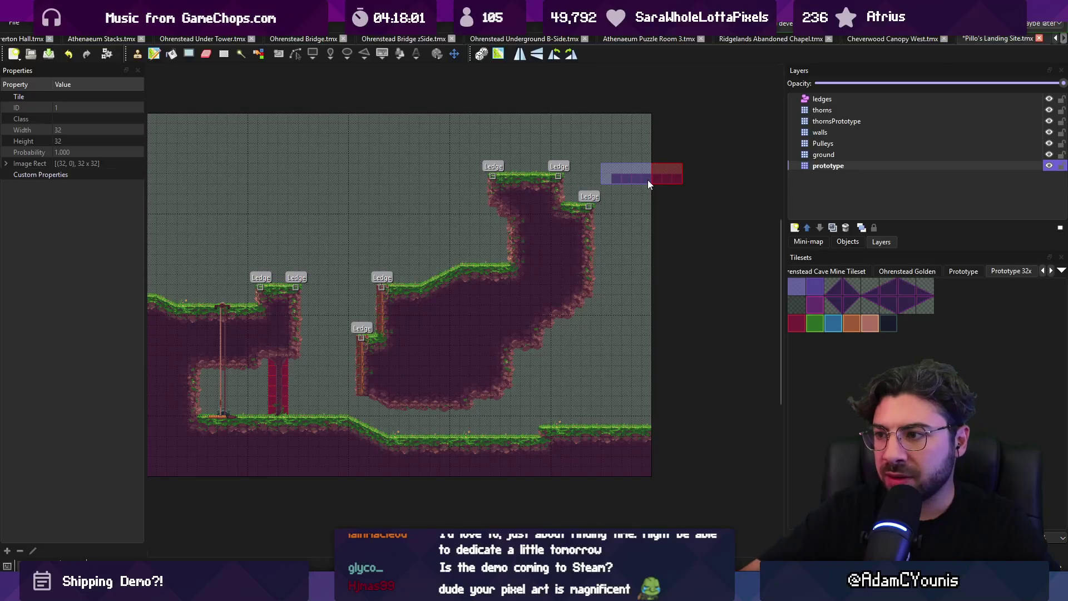
{"action": "key", "text": "r"}
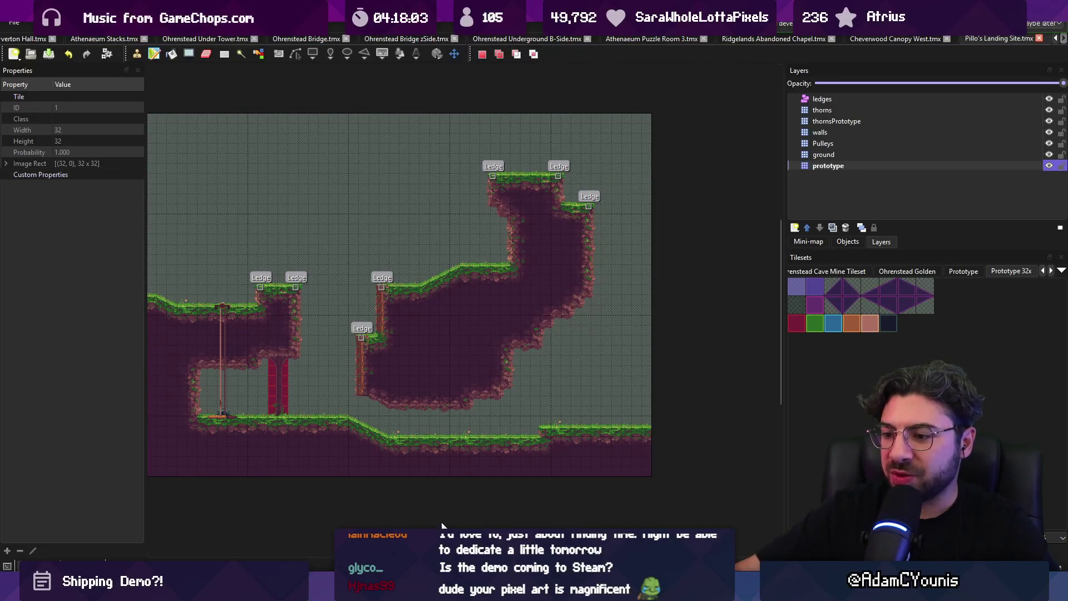
Back in Unity, play-test the level briefly and stop play mode with Ctrl+P.
{"action": "key", "text": "alt+Tab"}
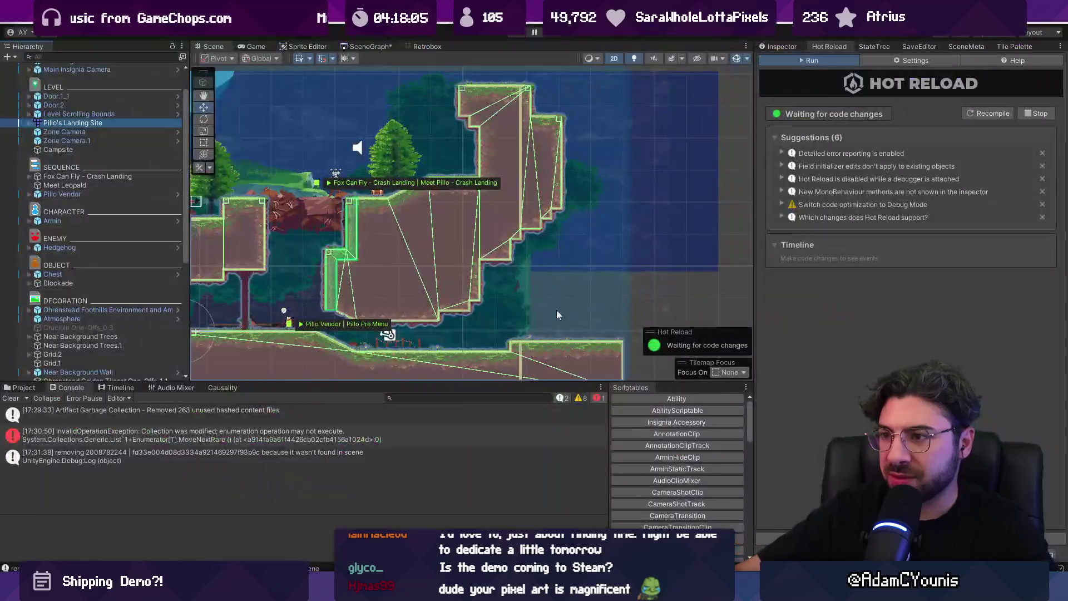
{"action": "left_click", "coordinate": [512, 37]}
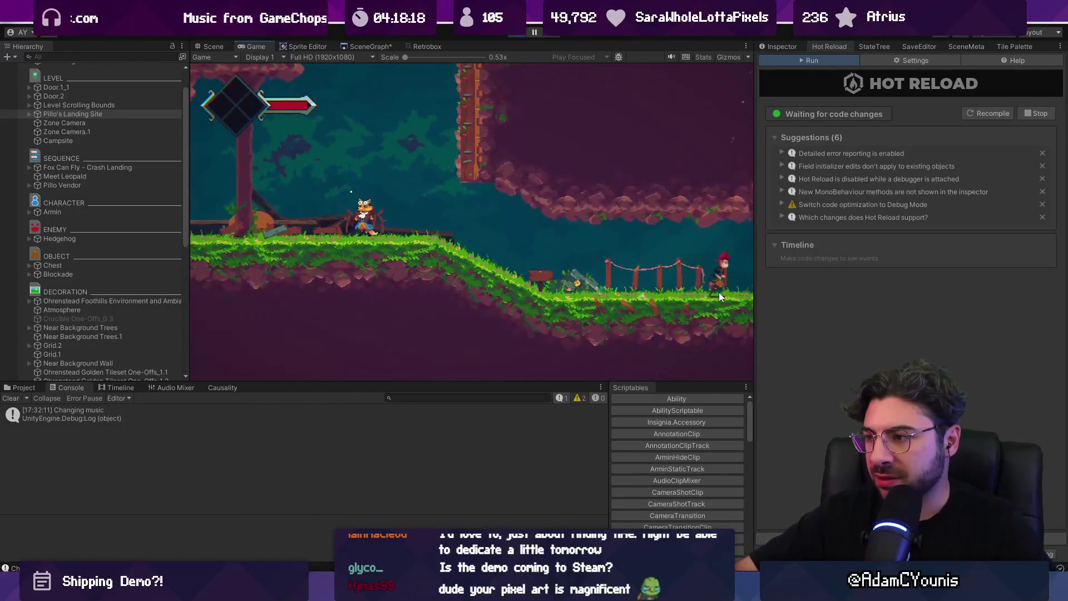
{"action": "key", "text": "ctrl+p"}
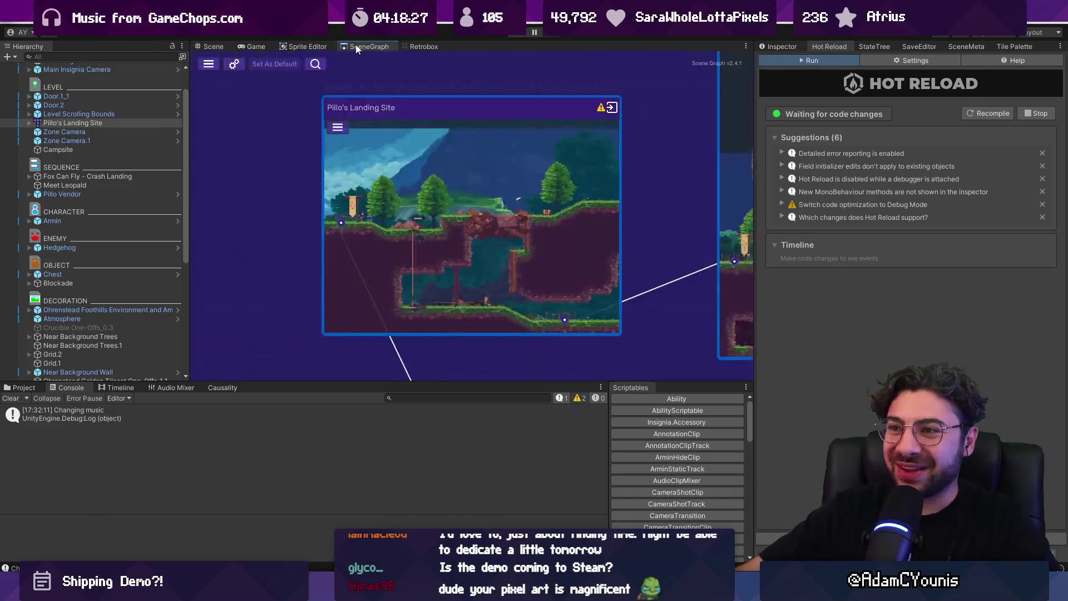
Frame the scene graph on a box-selected cluster of rooms, then bring up the File menu.
{"action": "scroll", "coordinate": [462, 129], "scroll_direction": "down", "scroll_amount": 5}
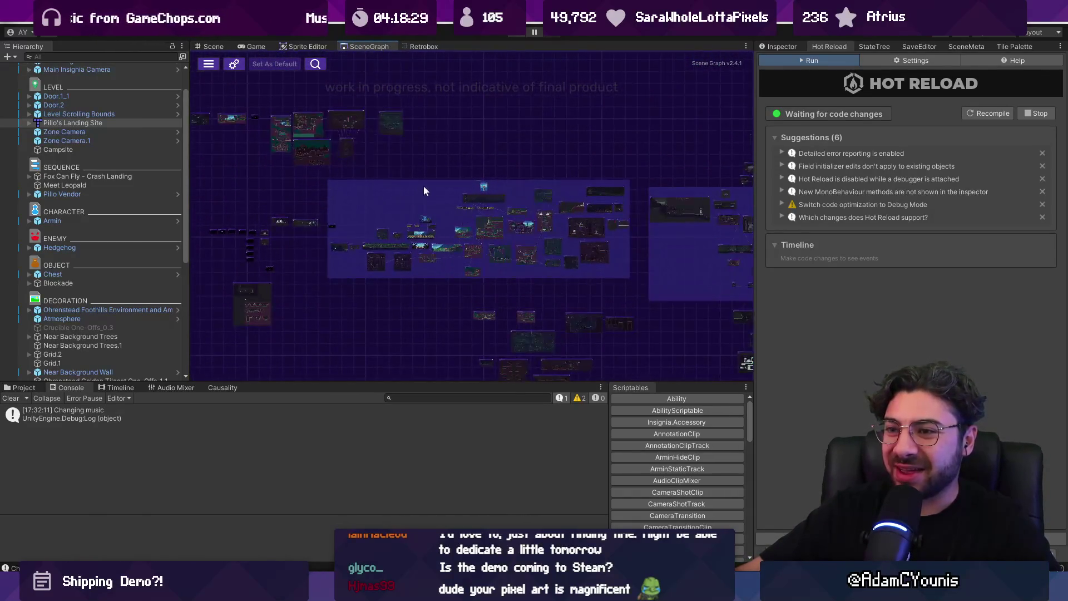
{"action": "scroll", "coordinate": [499, 185], "scroll_direction": "up", "scroll_amount": 2}
{"action": "mouse_move", "coordinate": [650, 249]}
{"action": "left_mouse_down"}
{"action": "mouse_move", "coordinate": [679, 279]}
{"action": "mouse_move", "coordinate": [670, 285]}
{"action": "left_mouse_up"}
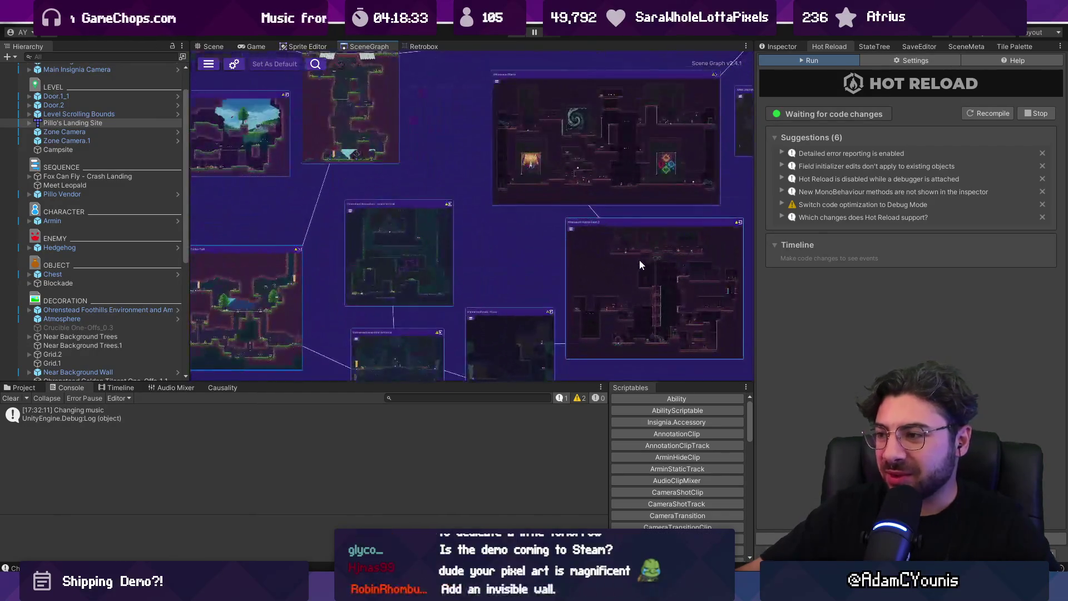
{"action": "right_click", "coordinate": [639, 260]}
{"action": "left_click", "coordinate": [669, 320]}
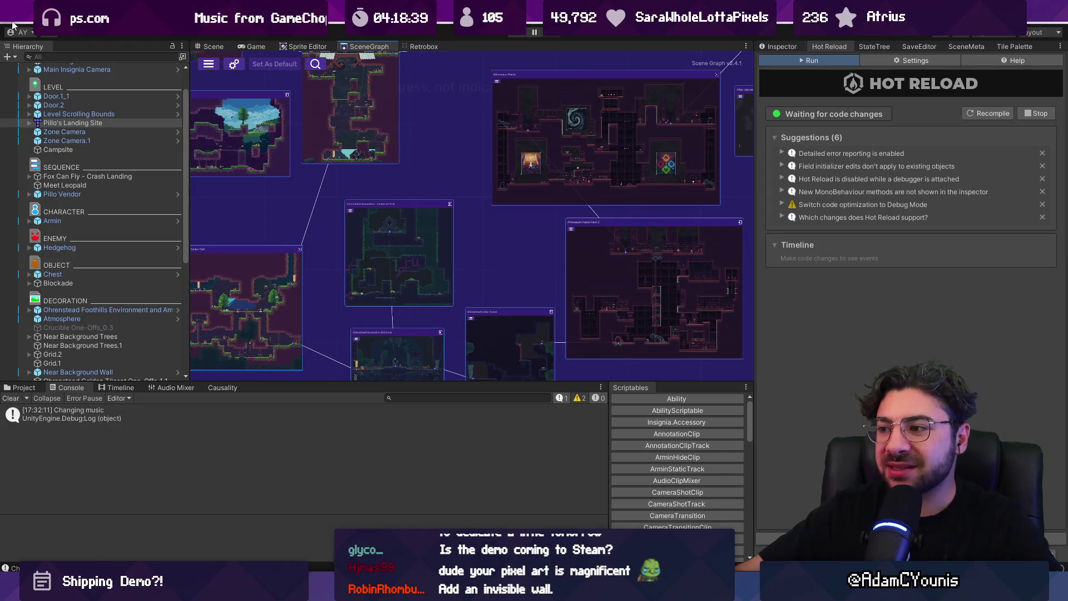
{"action": "left_click", "coordinate": [13, 25]}
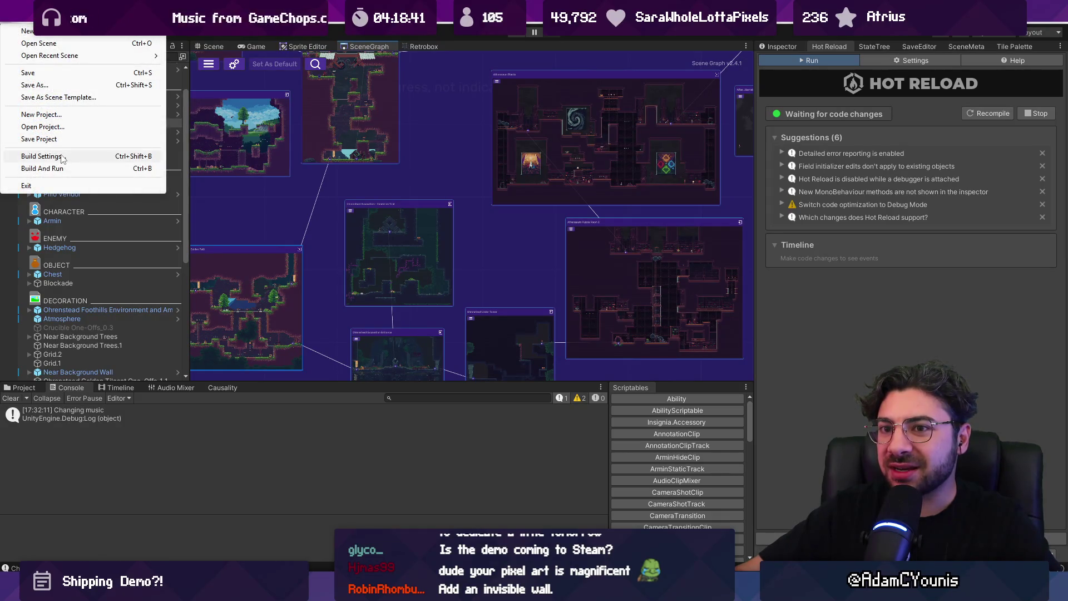
Build the Windows player into the Insignia Demo 0.8.2-alpha folder, then bring up Chrome.
{"action": "left_click", "coordinate": [42, 157]}
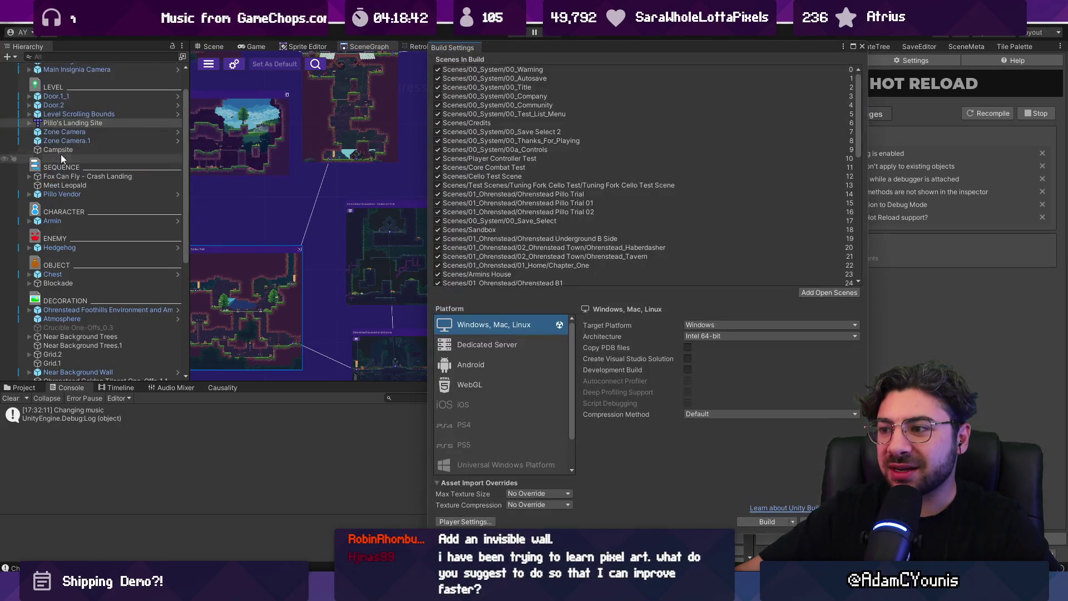
{"action": "left_click", "coordinate": [765, 522]}
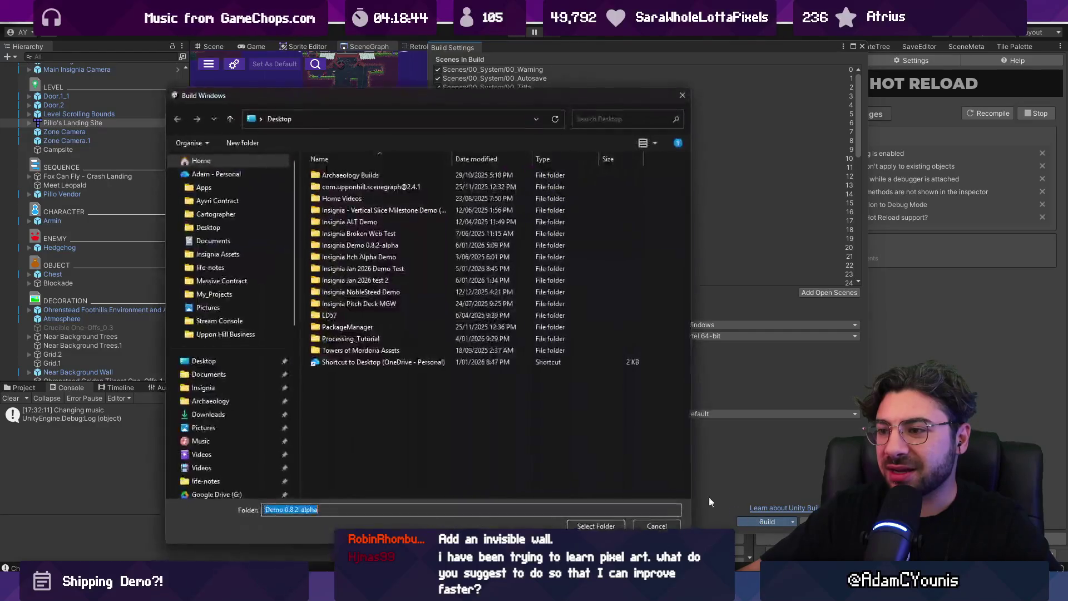
{"action": "double_click", "coordinate": [388, 245]}
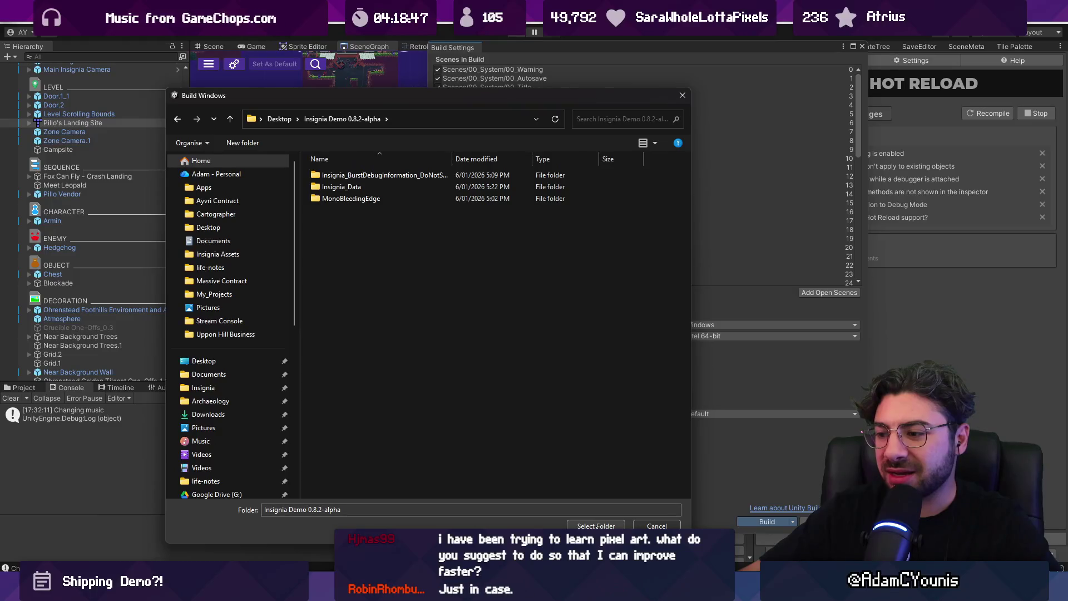
{"action": "left_click", "coordinate": [597, 526]}
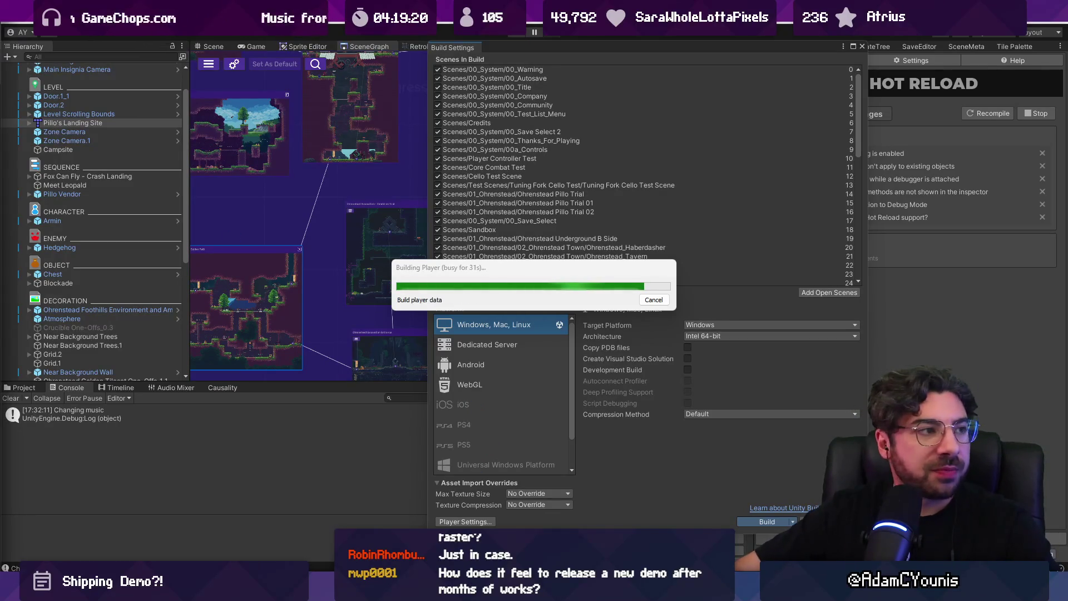
{"action": "key", "text": "super+1"}
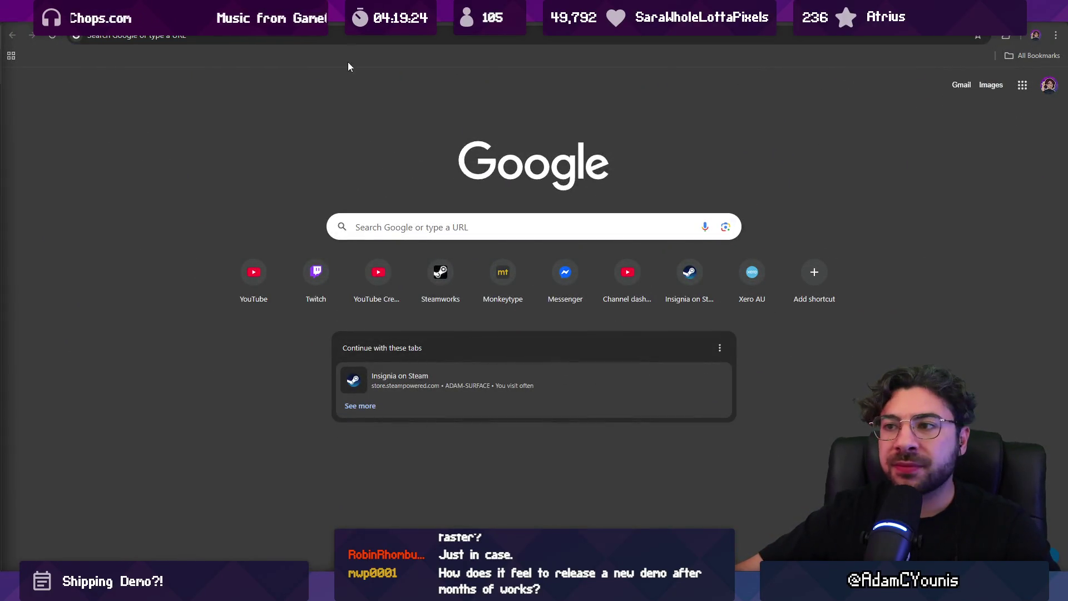
Search Google for 'europe sporkle' and open Sporcle's Countries of Europe Quiz.
{"action": "left_click", "coordinate": [356, 37]}
{"action": "type", "text": "europe "}
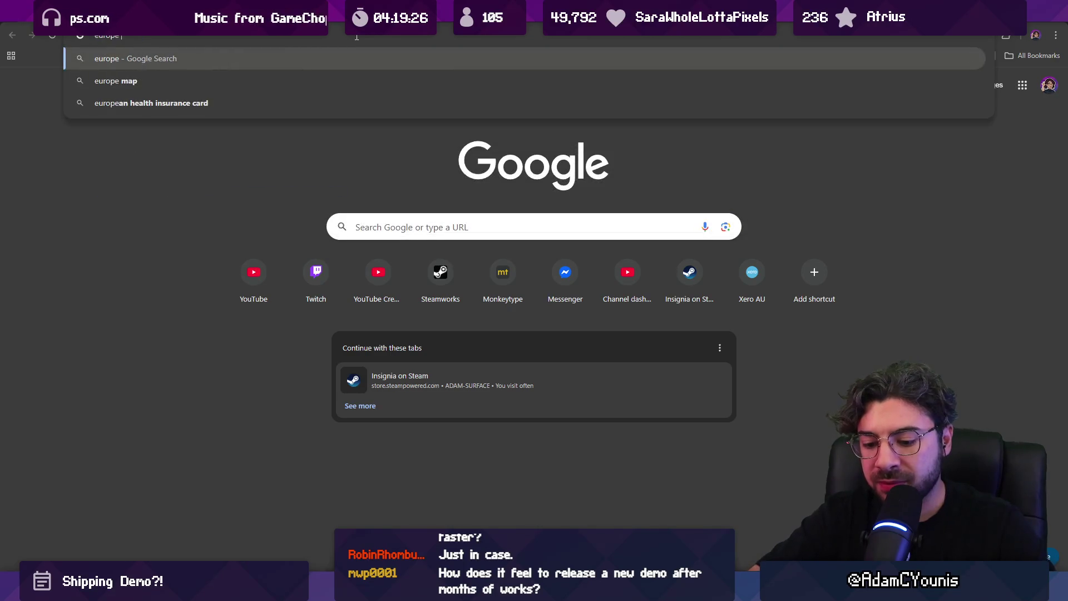
{"action": "type", "text": "sporkle"}
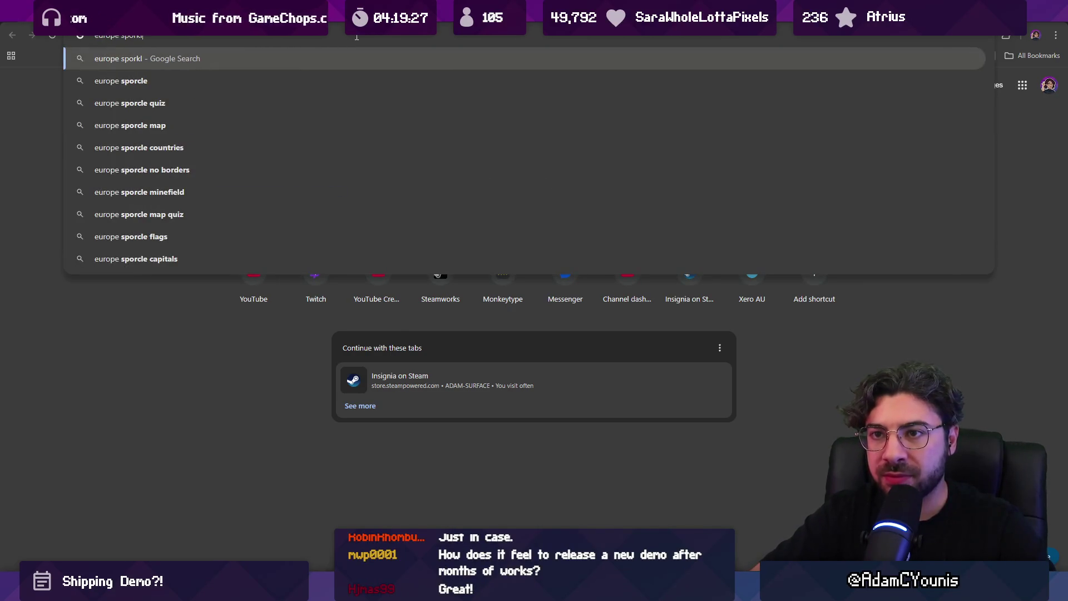
{"action": "key", "text": "Return"}
{"action": "left_click", "coordinate": [149, 208]}
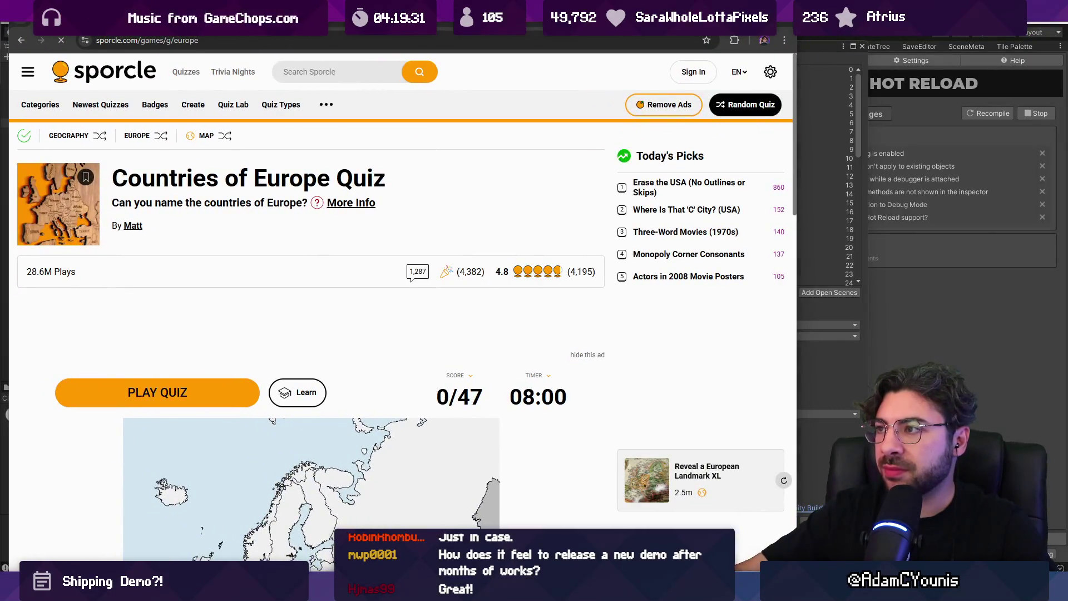
Restore the browser window so the editor shows behind, and start the quiz.
{"action": "mouse_move", "coordinate": [636, 19]}
{"action": "left_mouse_down"}
{"action": "mouse_move", "coordinate": [648, 292]}
{"action": "mouse_move", "coordinate": [645, 17]}
{"action": "mouse_move", "coordinate": [551, 8]}
{"action": "mouse_move", "coordinate": [520, 84]}
{"action": "mouse_move", "coordinate": [606, 41]}
{"action": "left_mouse_up"}
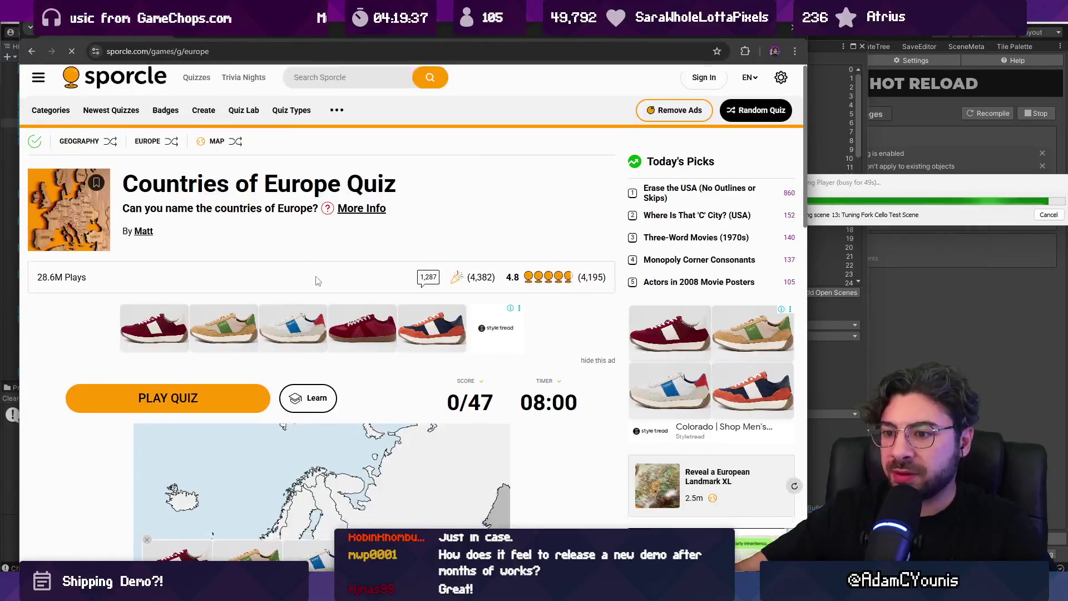
{"action": "scroll", "coordinate": [318, 281], "scroll_direction": "down", "scroll_amount": 3}
{"action": "left_click", "coordinate": [218, 244]}
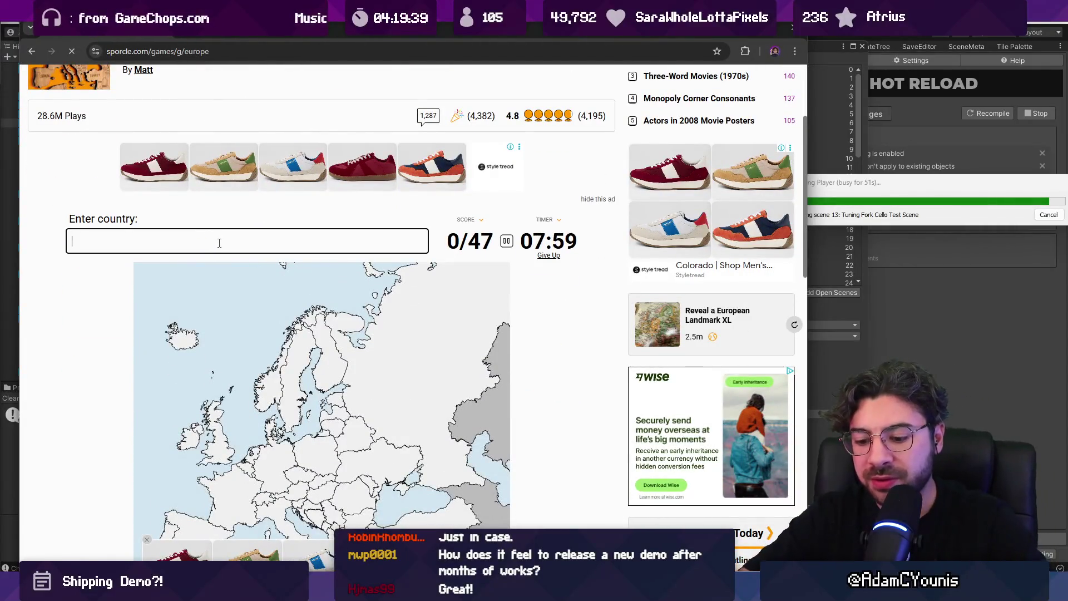
Name ten countries, including United Kingdom, Ireland, Iceland, Norway, Sweden and Russia, replacing a wrong Greenland guess.
{"action": "type", "text": "united kingdom"}
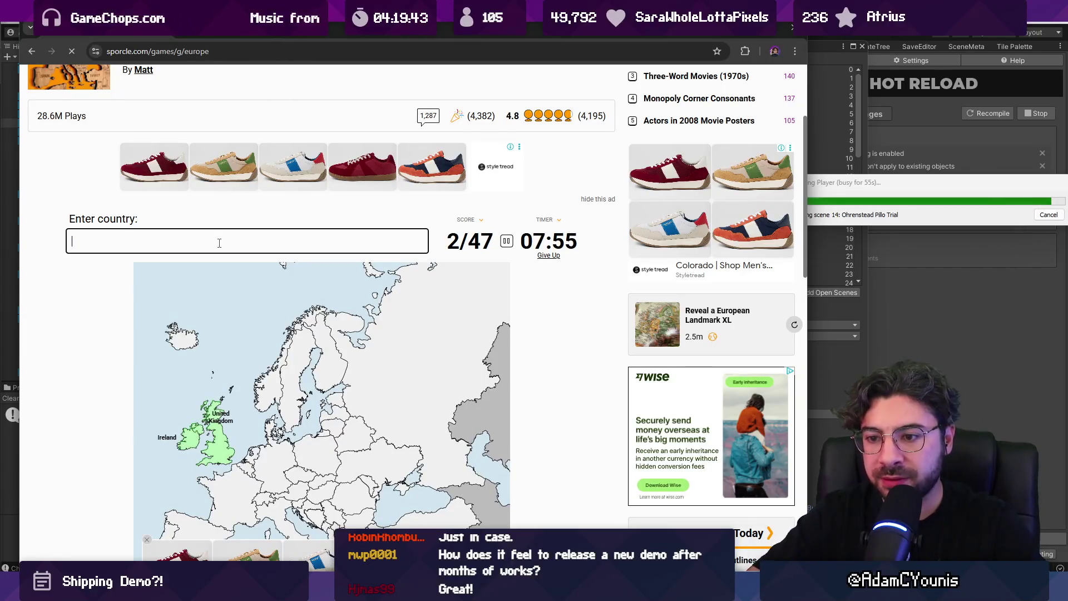
{"action": "type", "text": "greenland"}
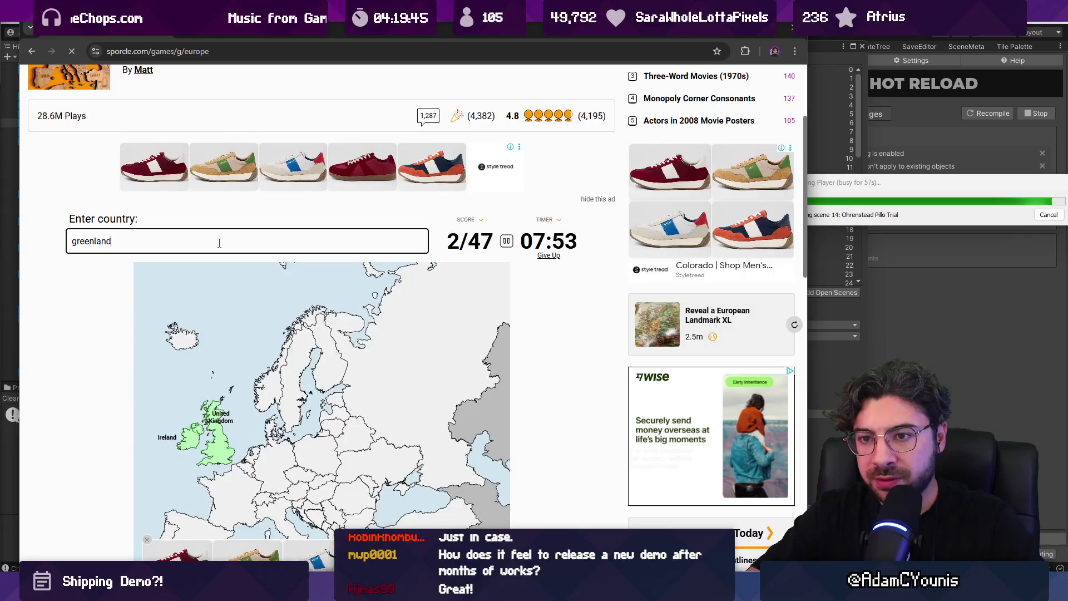
{"action": "key", "text": "ctrl+a"}
{"action": "type", "text": "ice"}
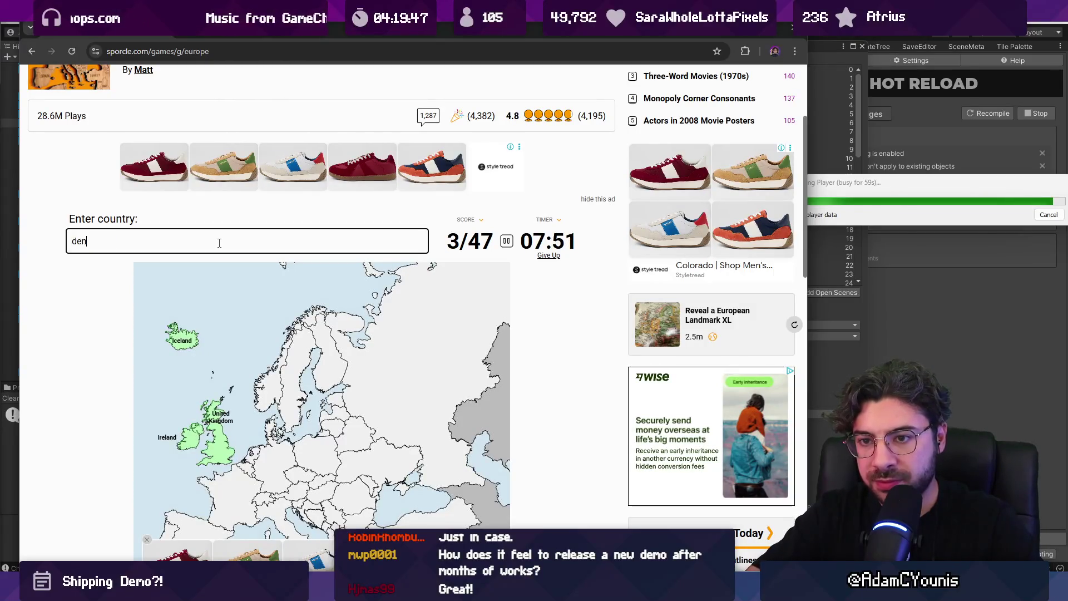
{"action": "type", "text": "mark"}
{"action": "type", "text": "norwa"}
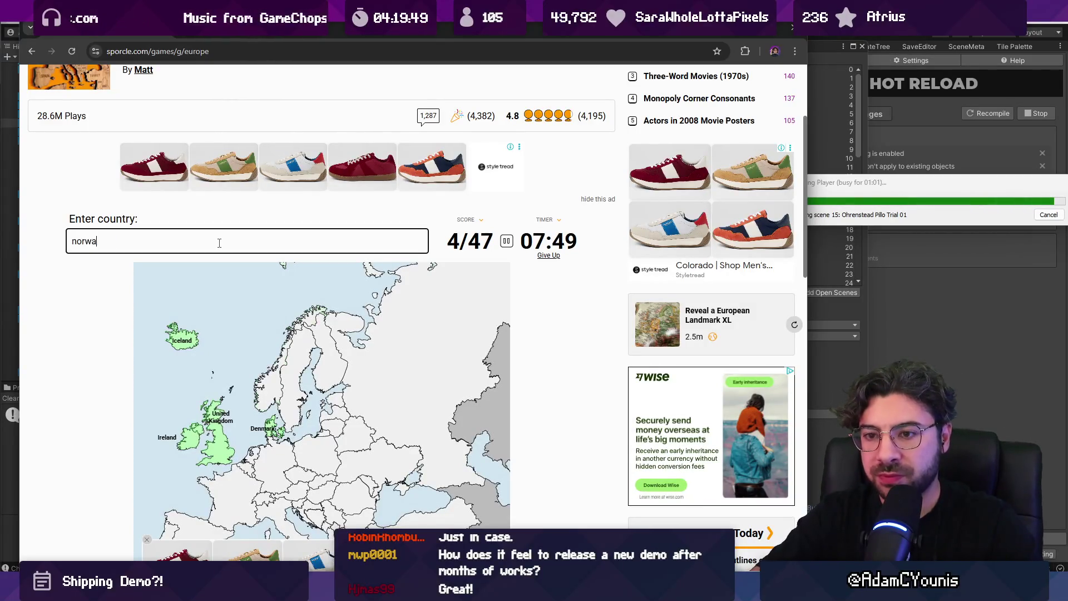
{"action": "type", "text": "y"}
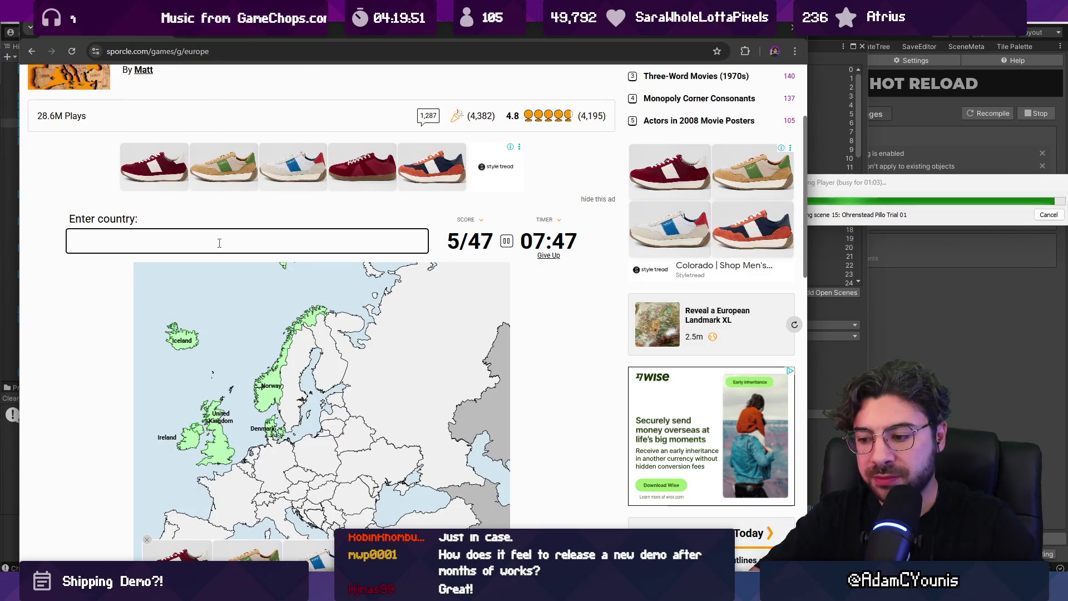
{"action": "type", "text": "netherlands"}
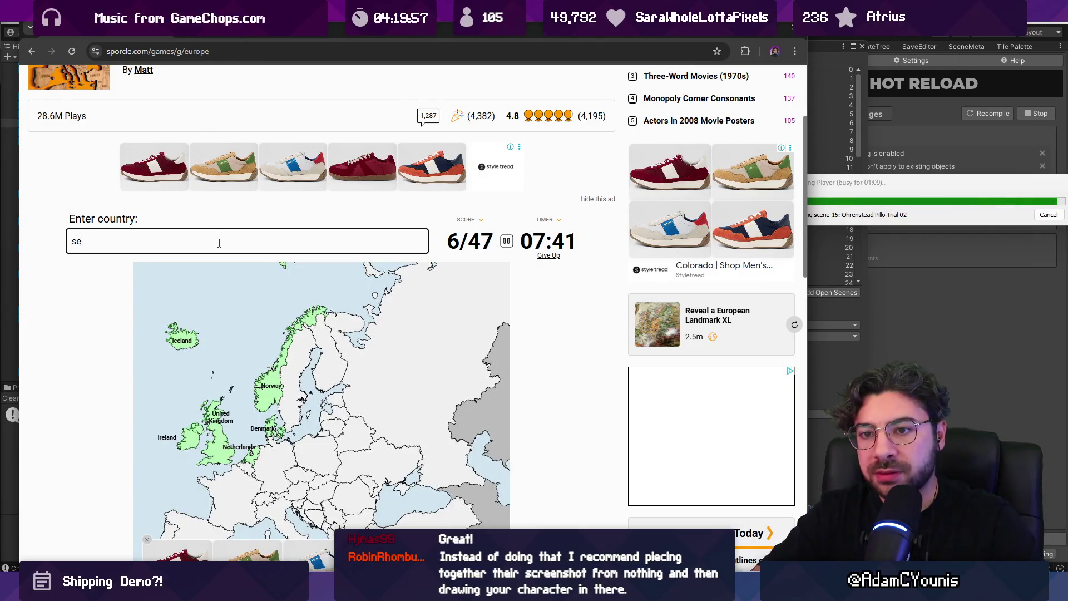
{"action": "type", "text": "weden"}
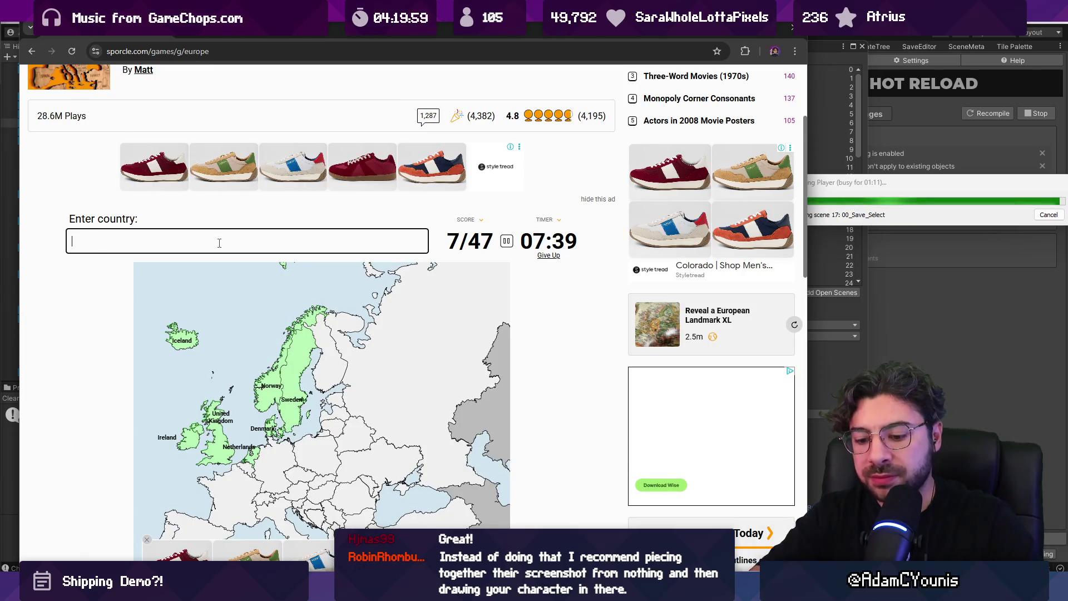
{"action": "type", "text": "yssia"}
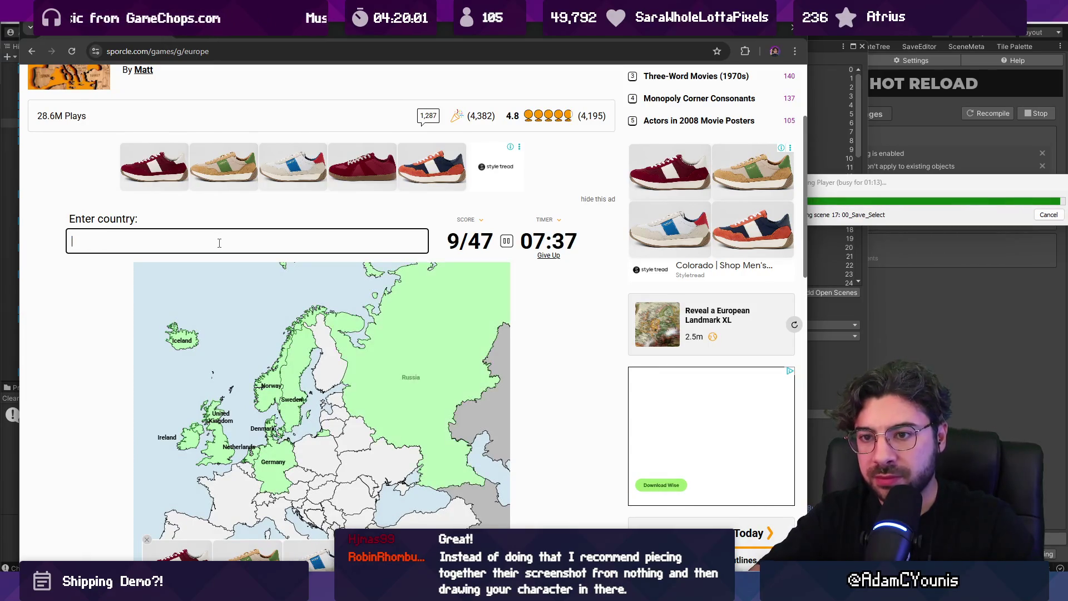
{"action": "type", "text": "urkey"}
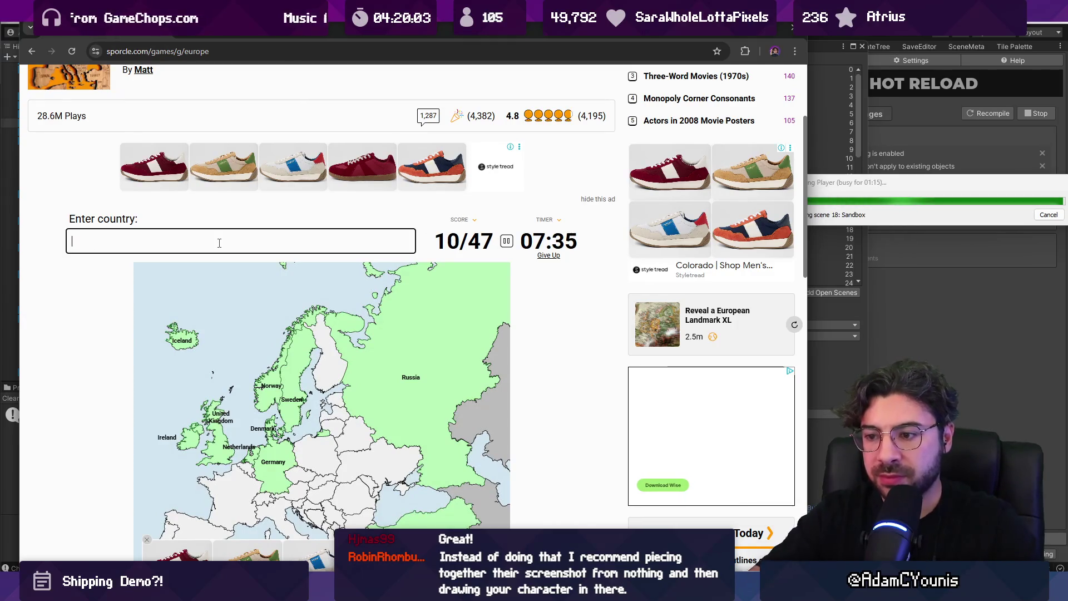
{"action": "scroll", "coordinate": [244, 171], "scroll_direction": "down", "scroll_amount": 2}
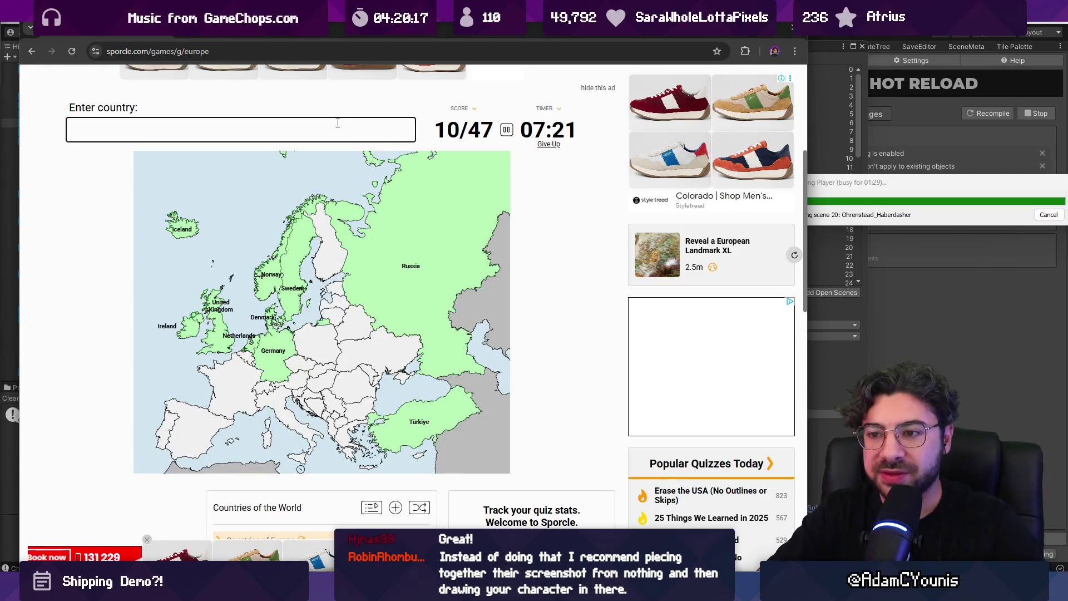
Enter France, Italy, Spain, Portugal and Liechtenstein, correcting the Liechtenstein spelling.
{"action": "type", "text": "france"}
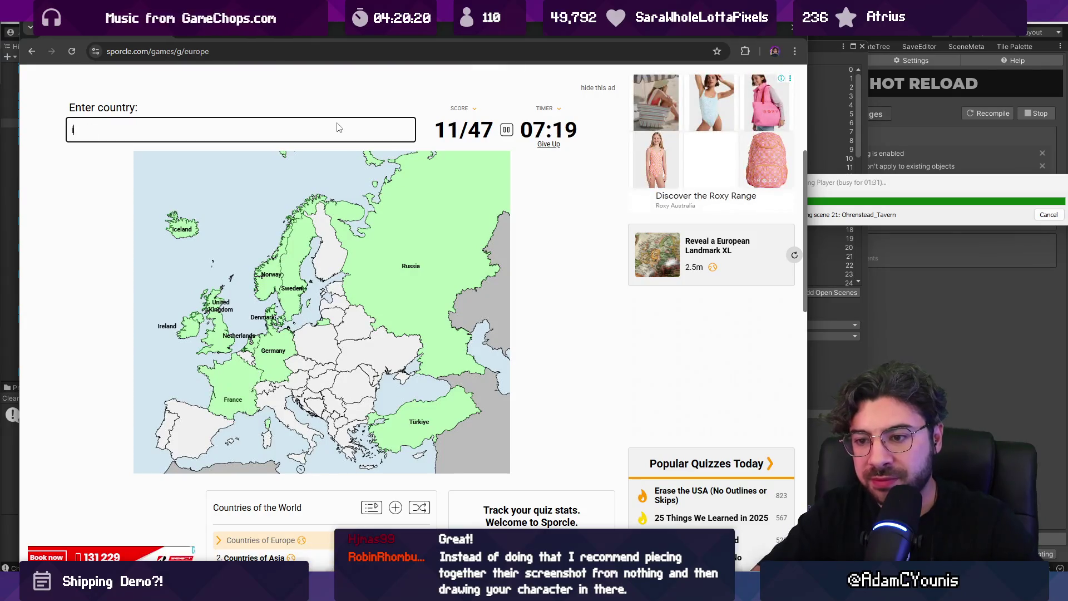
{"action": "type", "text": "talytpain"}
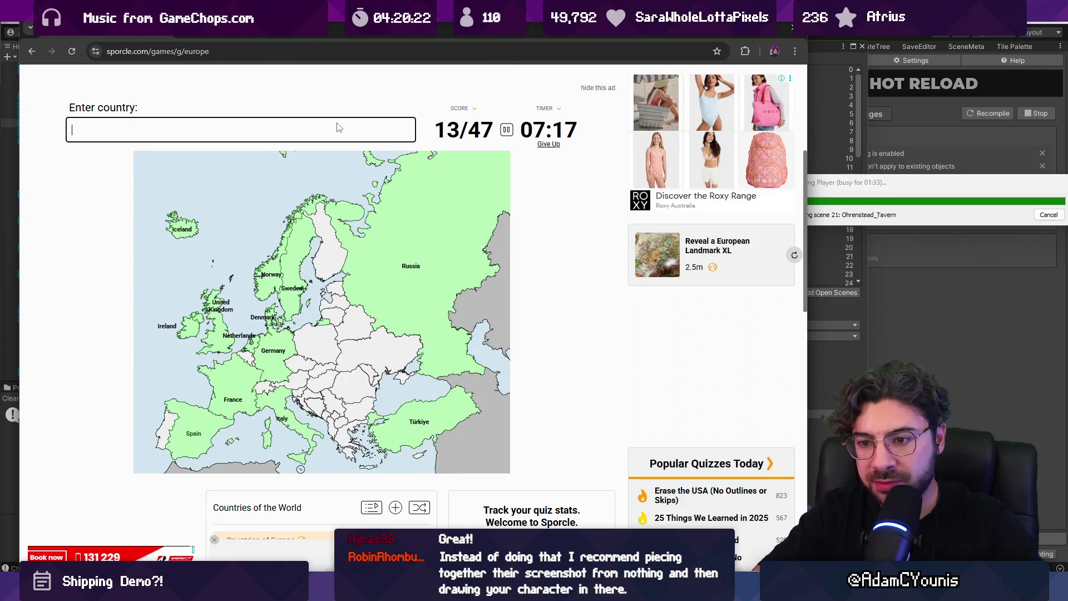
{"action": "type", "text": "portuga"}
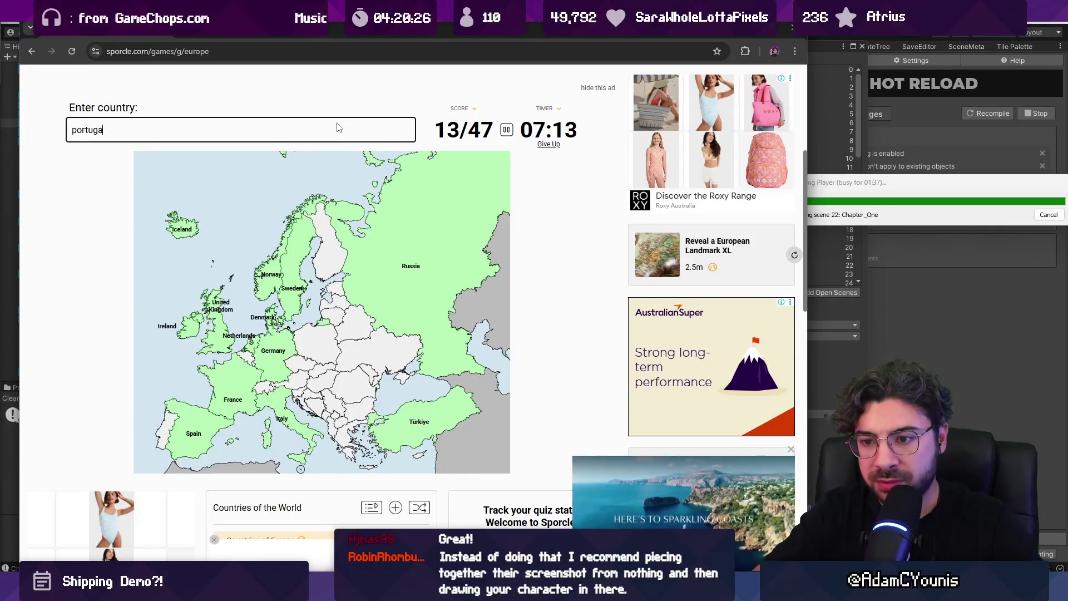
{"action": "type", "text": "l"}
{"action": "type", "text": "li"}
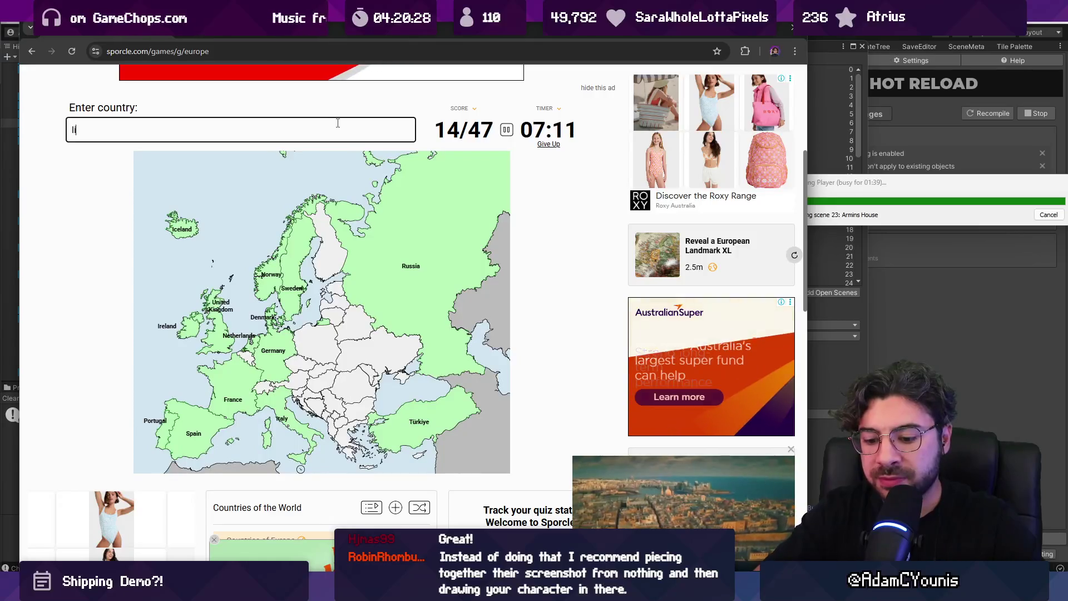
{"action": "key", "text": "BackSpace"}
{"action": "type", "text": "eichtenstein"}
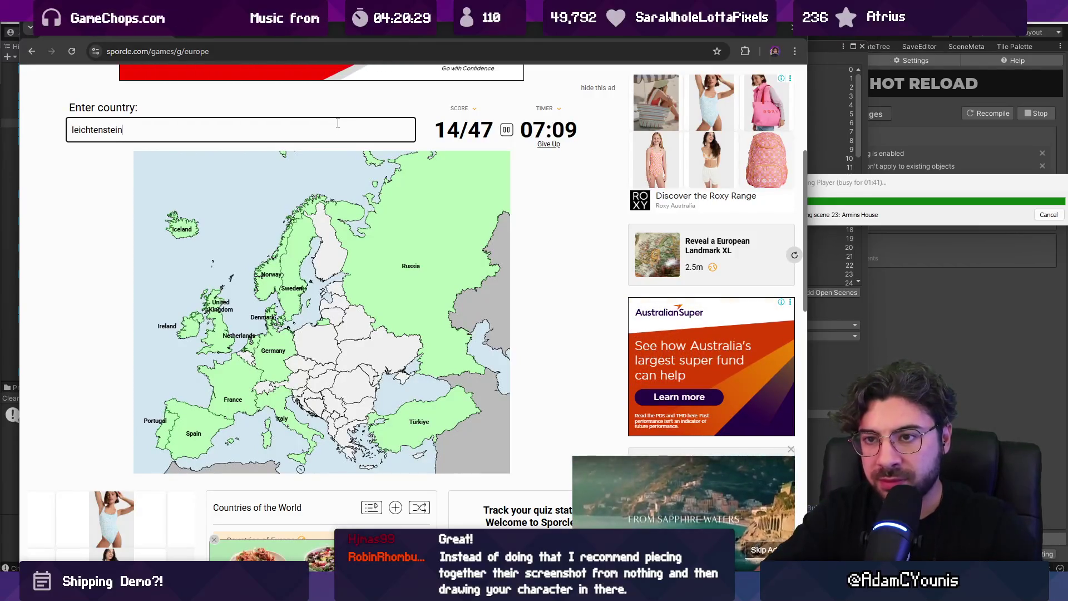
{"action": "key", "text": "Left"}
{"action": "key", "text": "Left"}
{"action": "key", "text": "Left"}
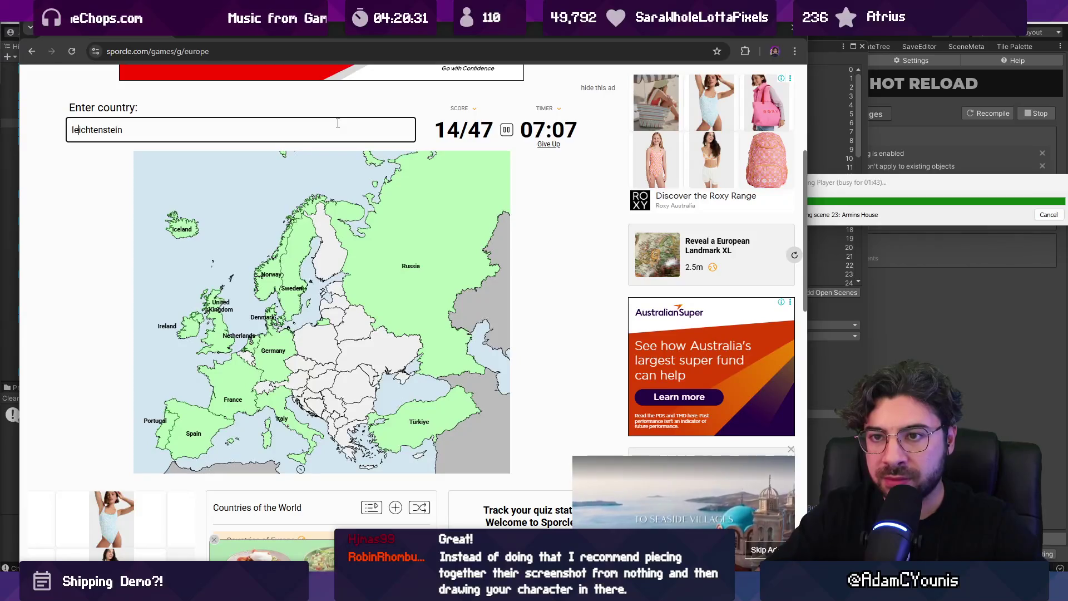
{"action": "key", "text": "BackSpace"}
{"action": "key", "text": "Right"}
Add Belgium, Belarus, Poland and Austria, then attempt Bosnia and Herzegovina.
{"action": "type", "text": "e"}
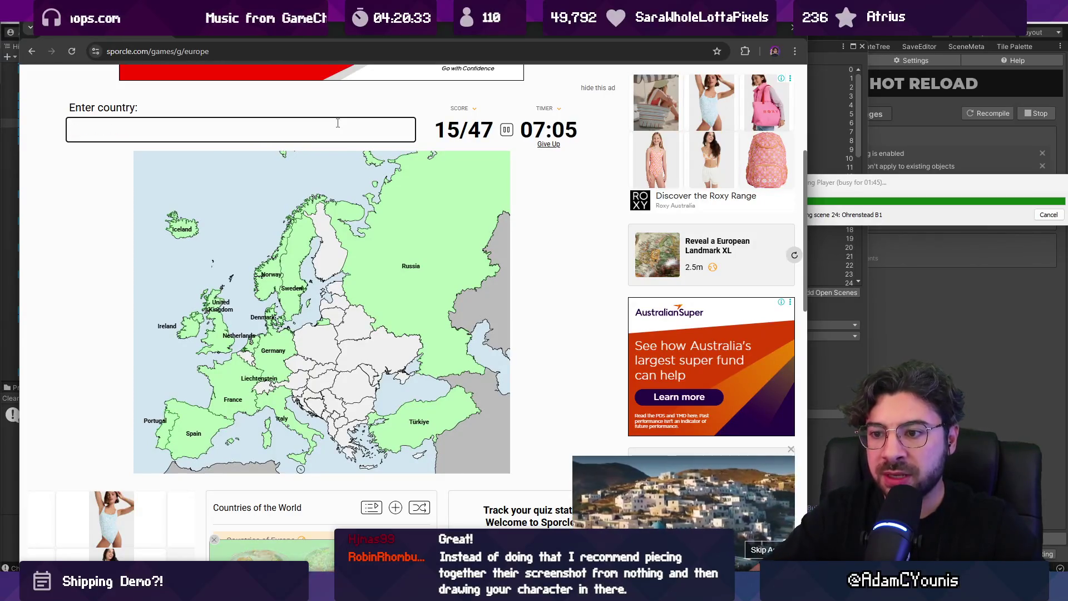
{"action": "type", "text": "belgium"}
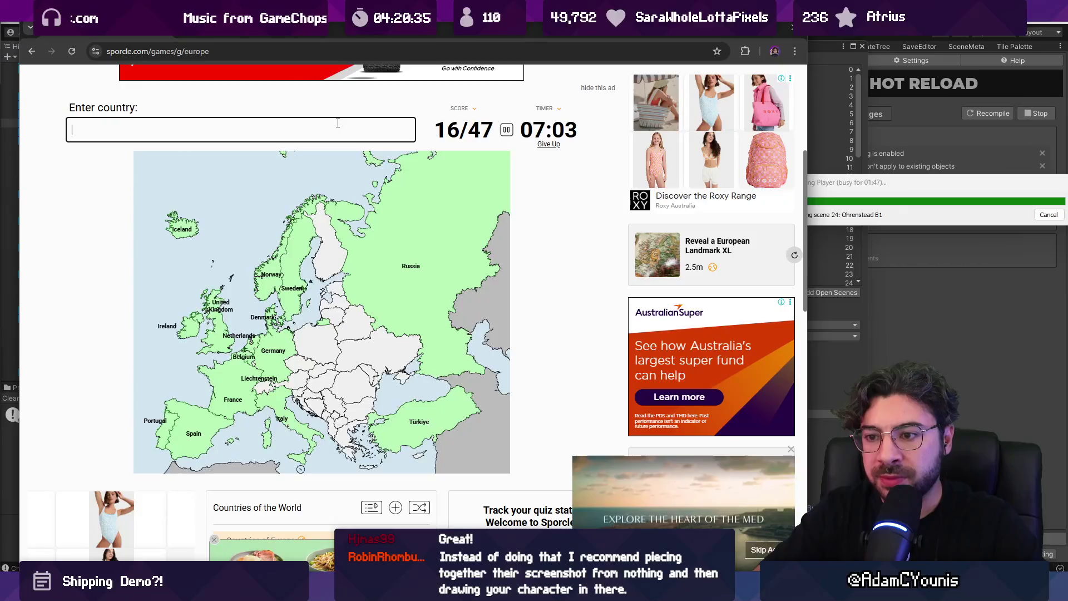
{"action": "type", "text": "bela"}
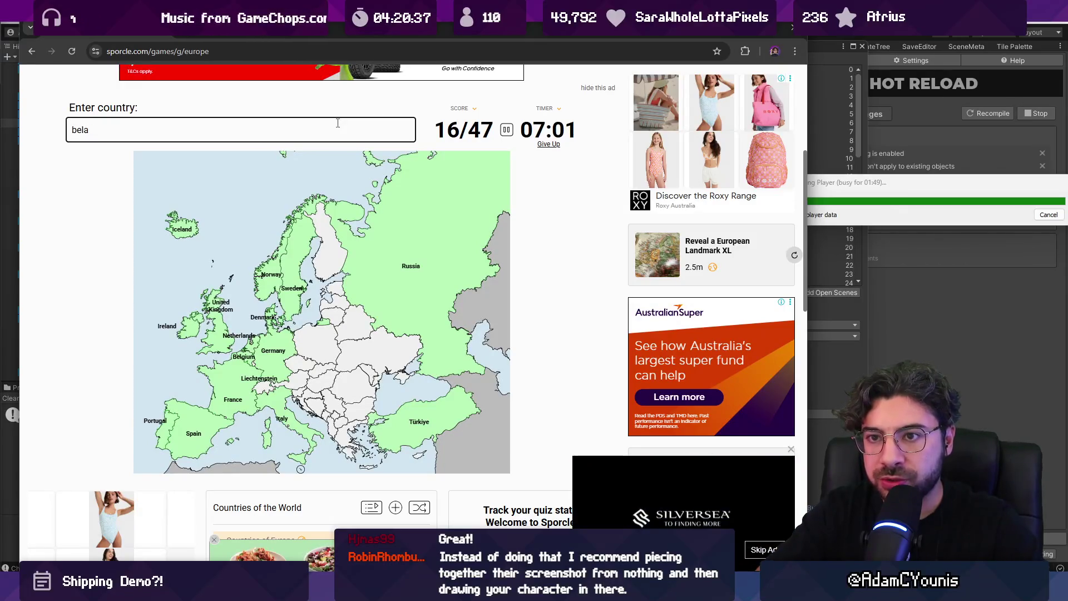
{"action": "type", "text": "rus"}
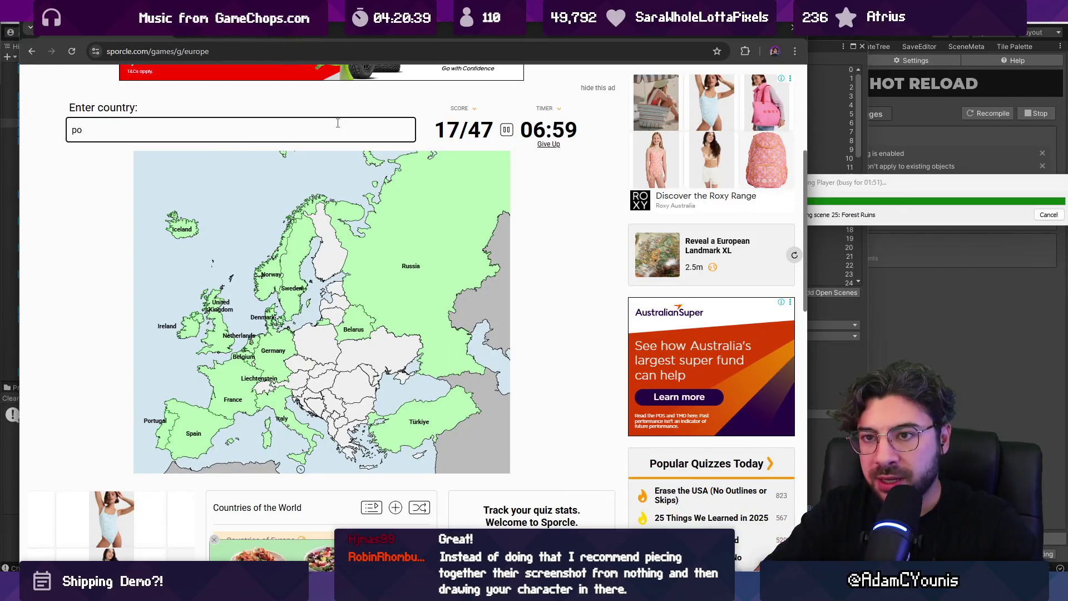
{"action": "type", "text": "land"}
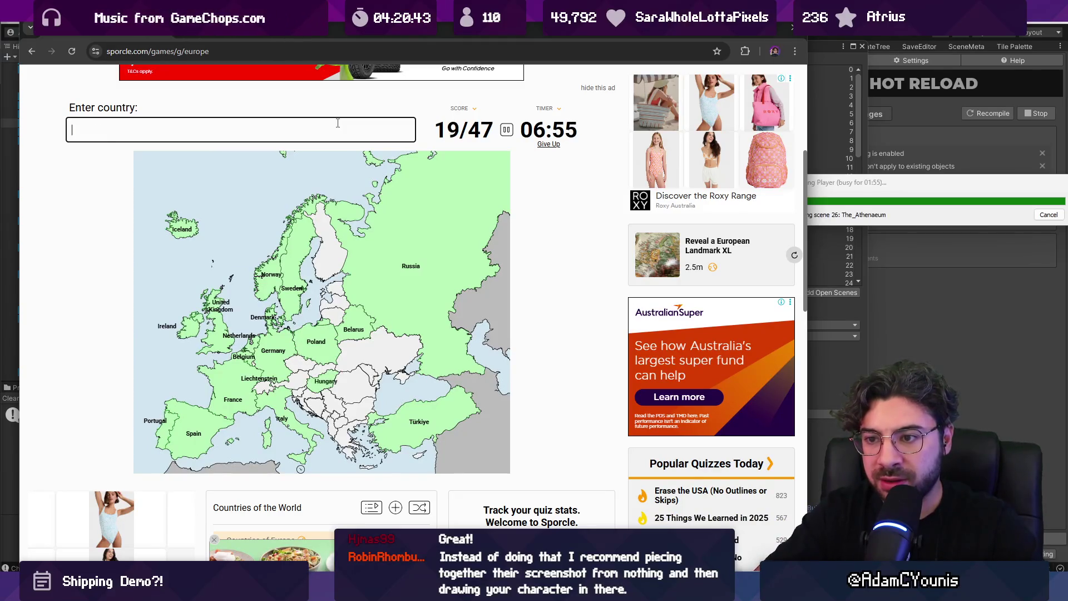
{"action": "type", "text": "tria"}
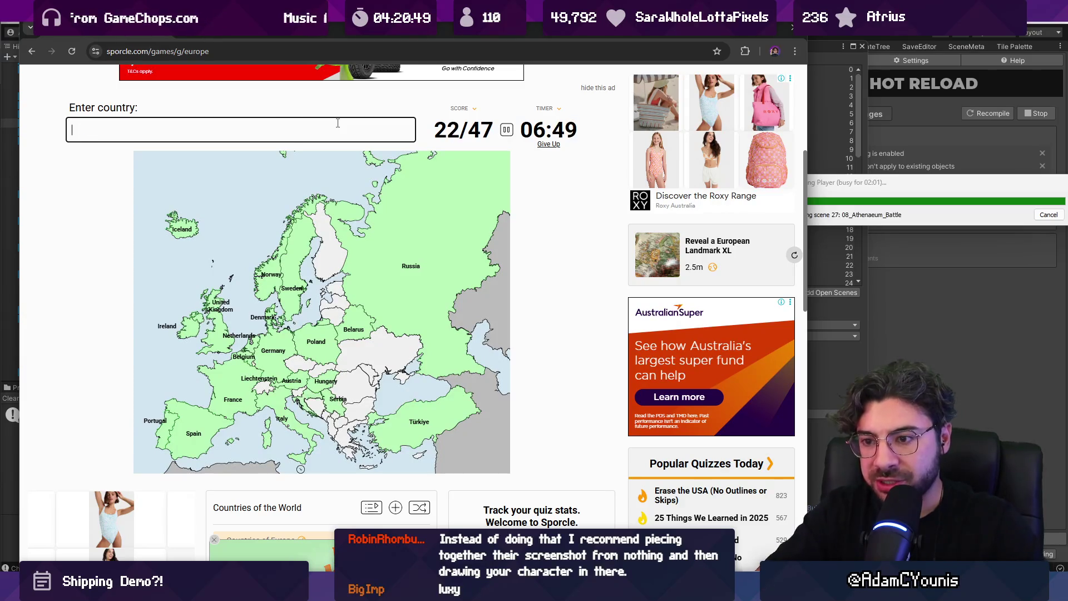
{"action": "type", "text": "b"}
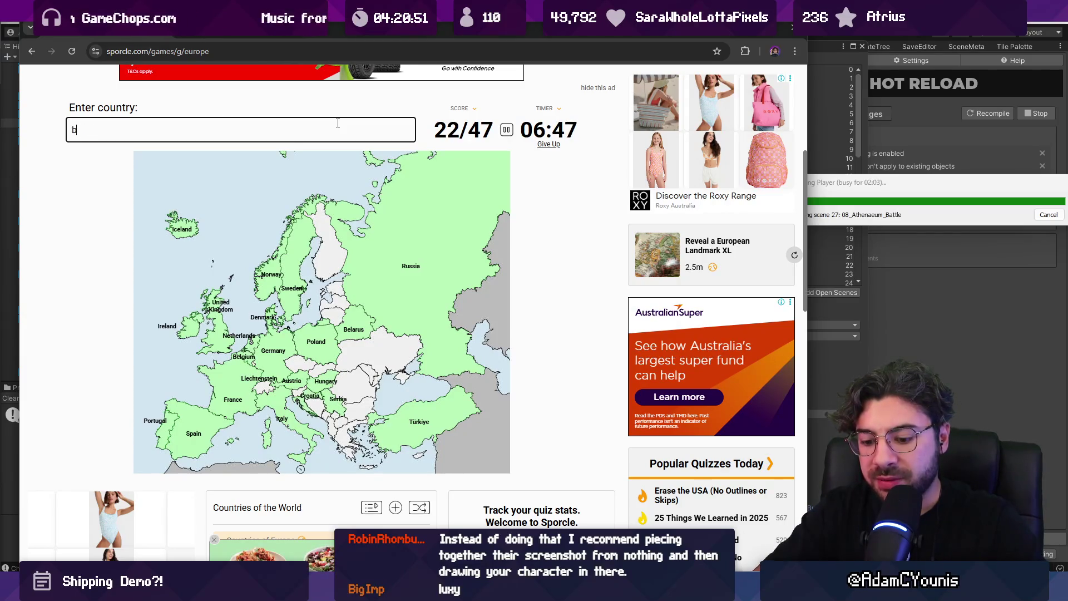
{"action": "type", "text": "osnia and her"}
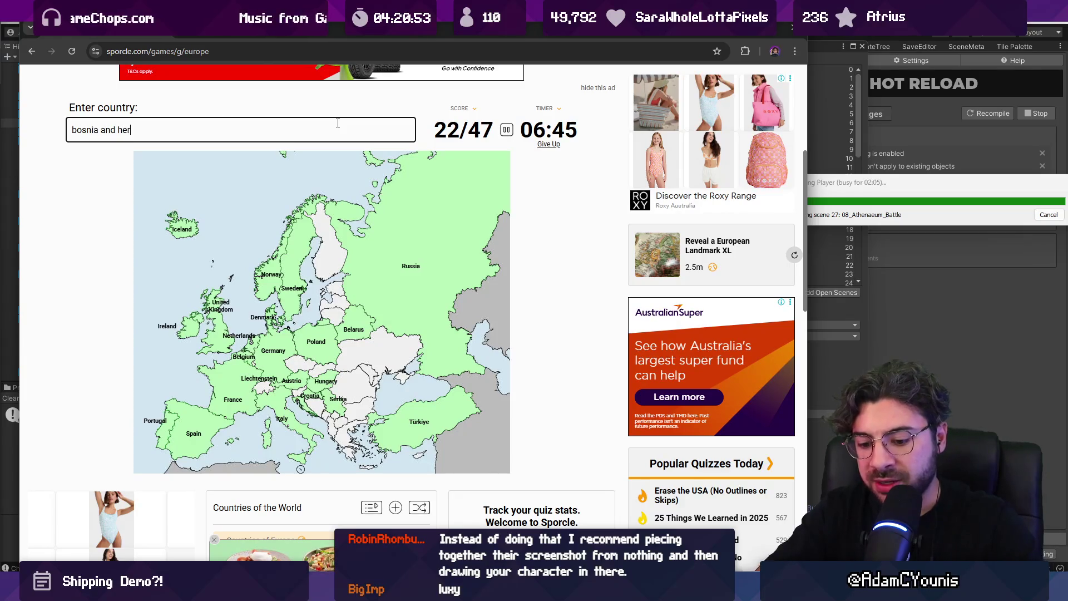
{"action": "type", "text": "tegovnia"}
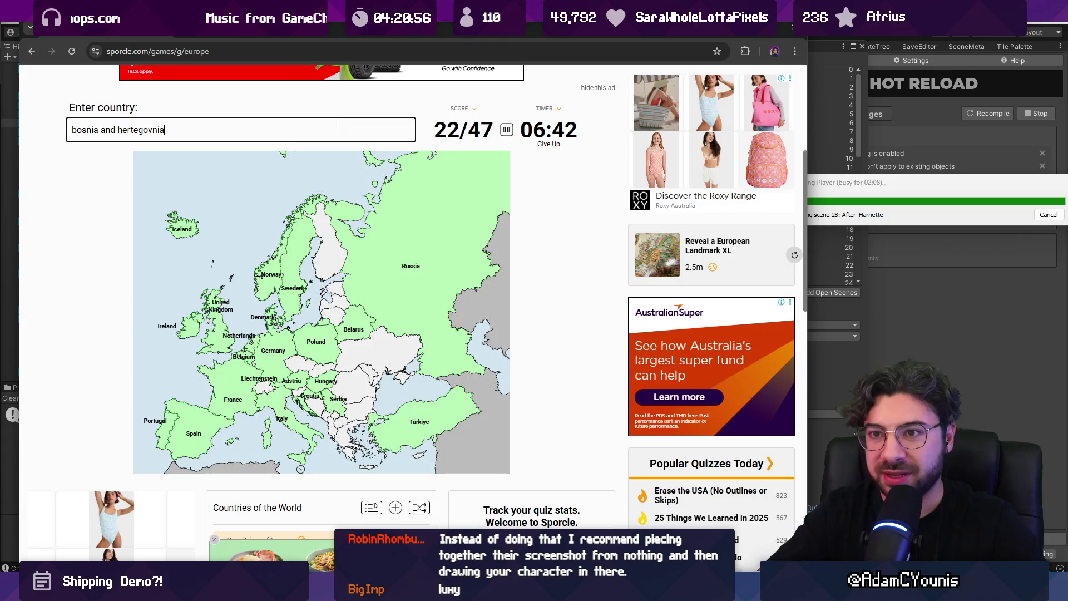
{"action": "key", "text": "ctrl+a"}
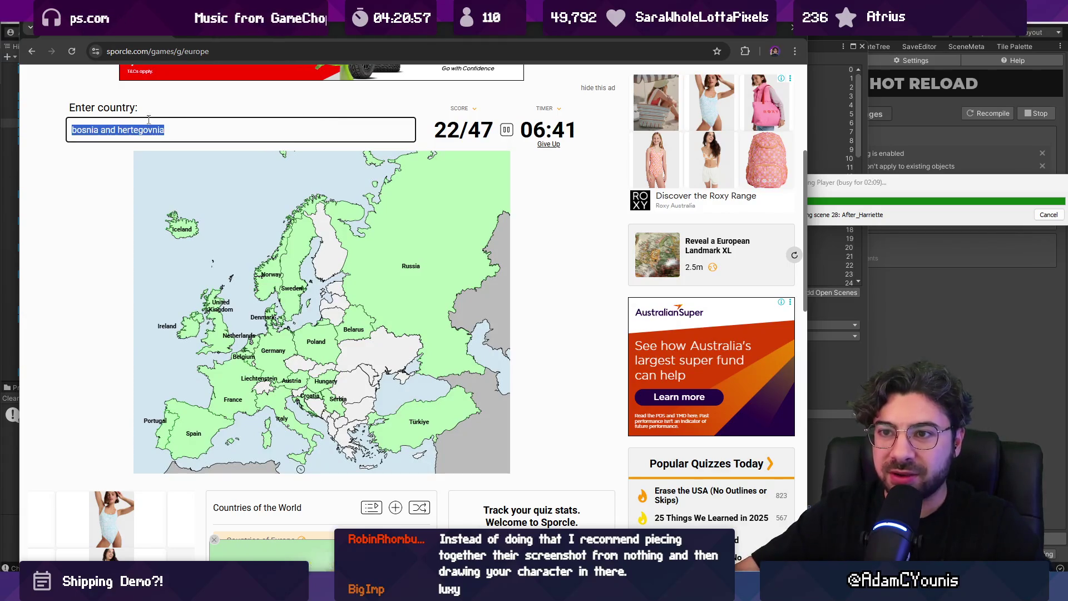
Try correcting the misspelled Herzegovina letters in the answer box.
{"action": "left_click", "coordinate": [139, 130]}
{"action": "key", "text": "BackSpace"}
{"action": "type", "text": "o"}
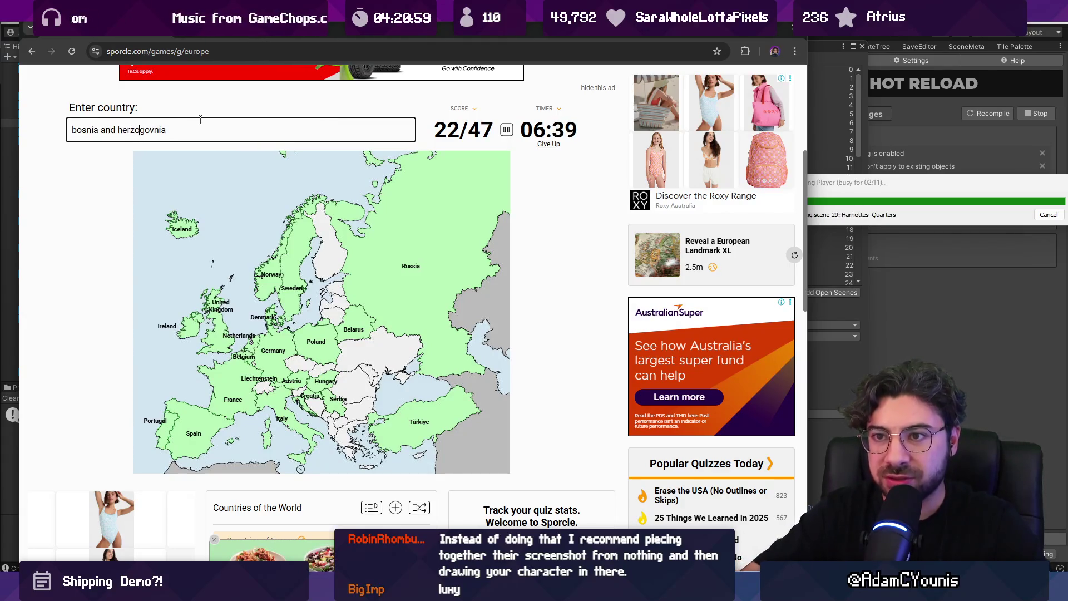
{"action": "key", "text": "Right"}
{"action": "key", "text": "Right"}
{"action": "key", "text": "Right"}
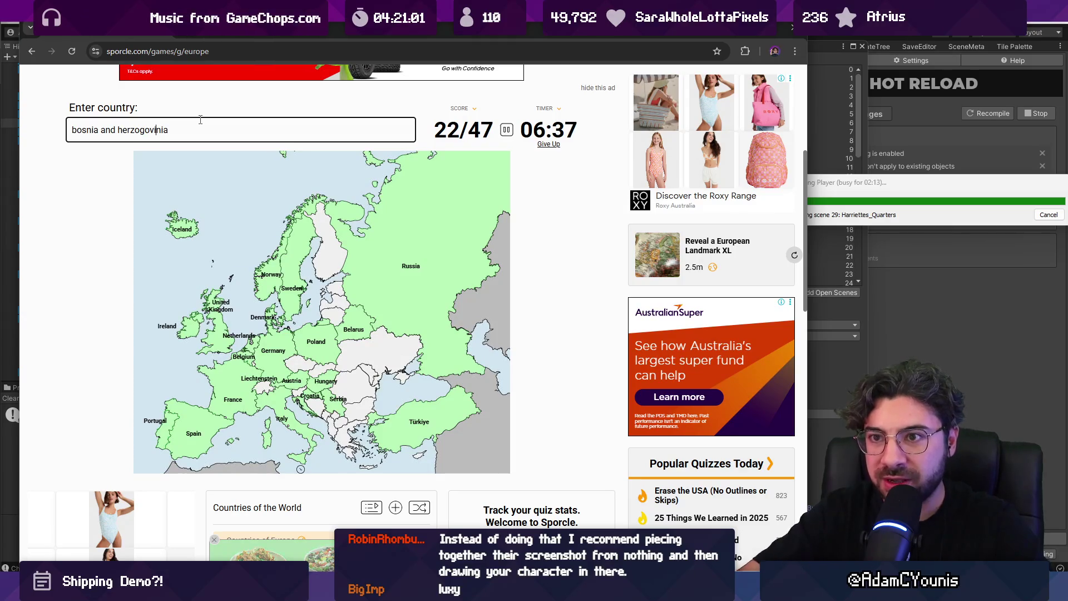
Google the copied Bosnia and Herzegovina answer to check its spelling, then return to the quiz.
{"action": "key", "text": "ctrl+a"}
{"action": "key", "text": "ctrl+c"}
{"action": "key", "text": "ctrl+t"}
{"action": "key", "text": "ctrl+v"}
{"action": "key", "text": "Return"}
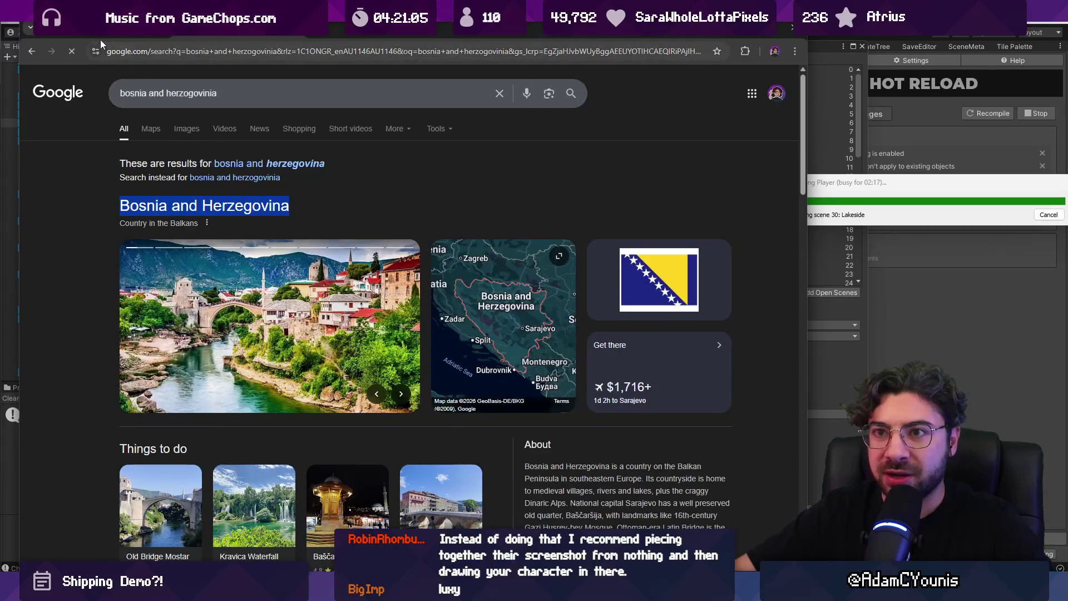
{"action": "left_click", "coordinate": [100, 39]}
Enter Bosnia, North Macedonia, Greece, Cyprus and Malta, fixing typos along the way.
{"action": "type", "text": "bosnia"}
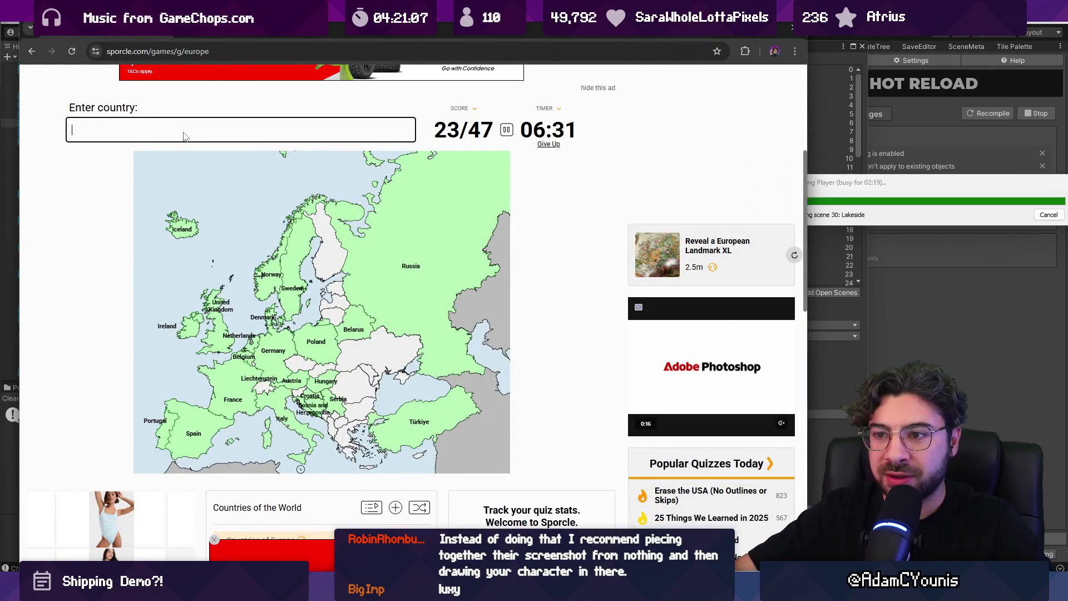
{"action": "type", "text": "m"}
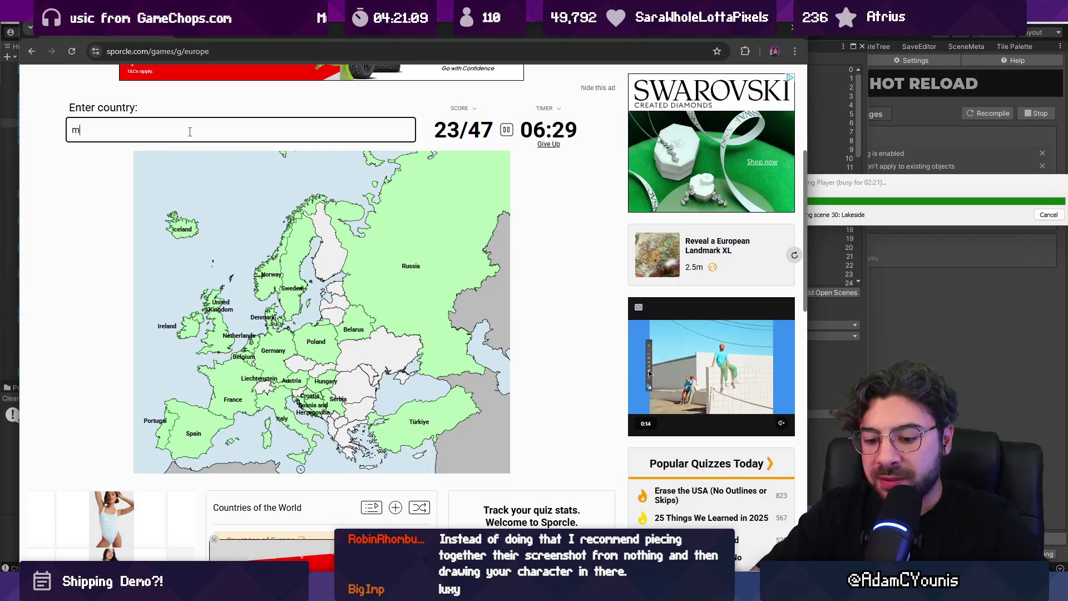
{"action": "type", "text": "ona"}
{"action": "key", "text": "BackSpace"}
{"action": "key", "text": "BackSpace"}
{"action": "key", "text": "BackSpace"}
{"action": "type", "text": "acednoi"}
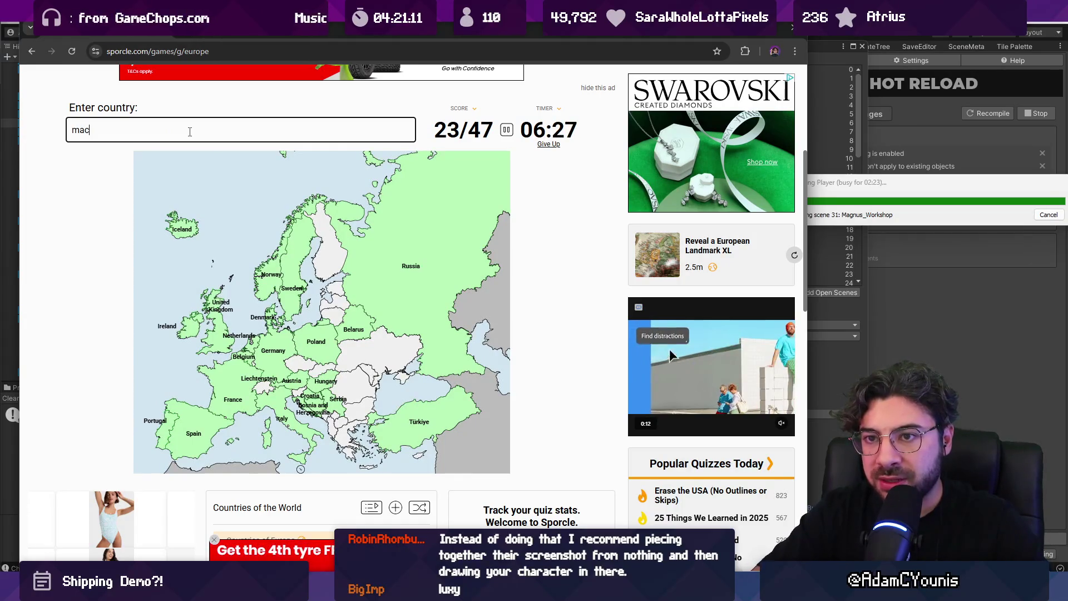
{"action": "type", "text": "onia"}
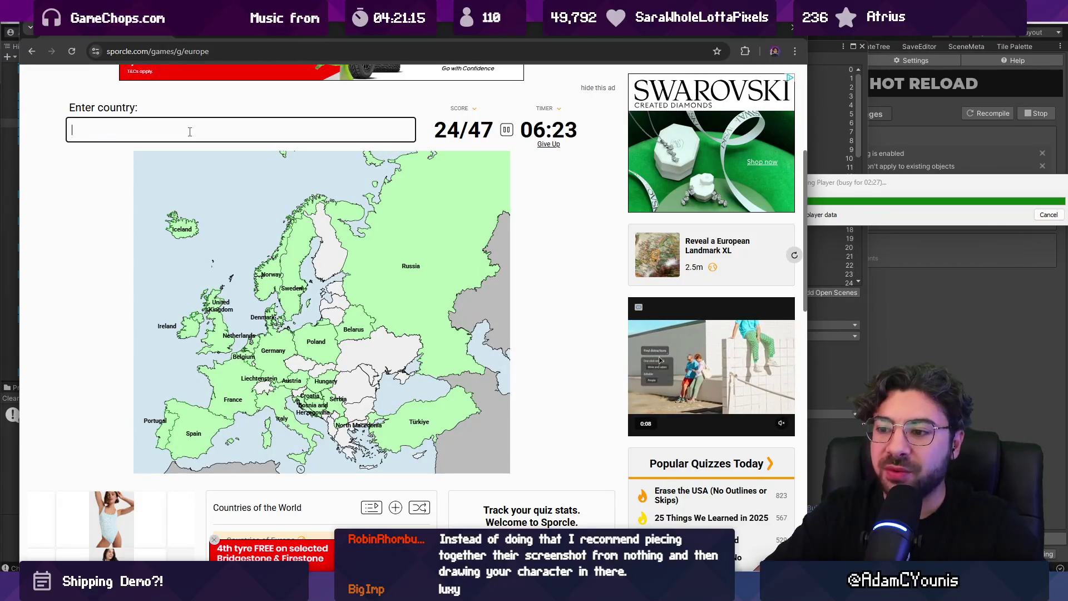
{"action": "type", "text": "gr"}
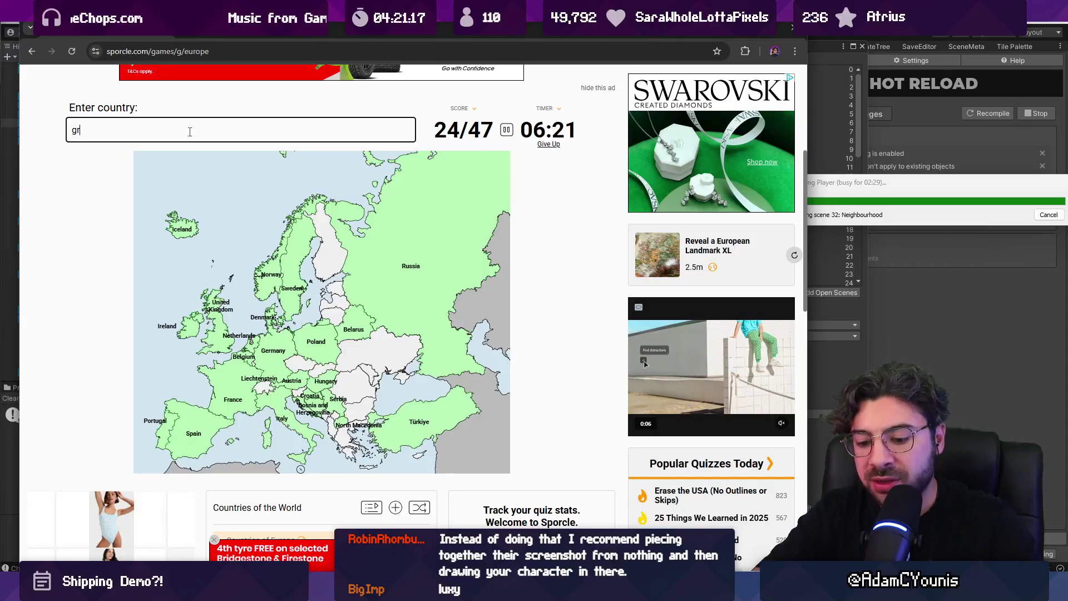
{"action": "type", "text": "eece"}
{"action": "type", "text": "cyu"}
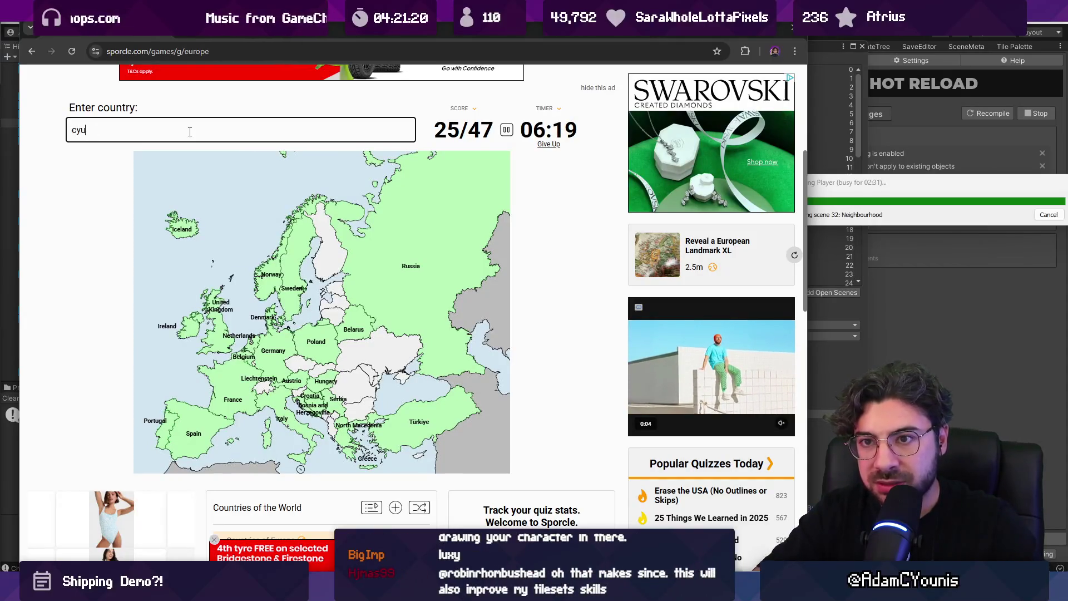
{"action": "key", "text": "BackSpace"}
{"action": "type", "text": "pria"}
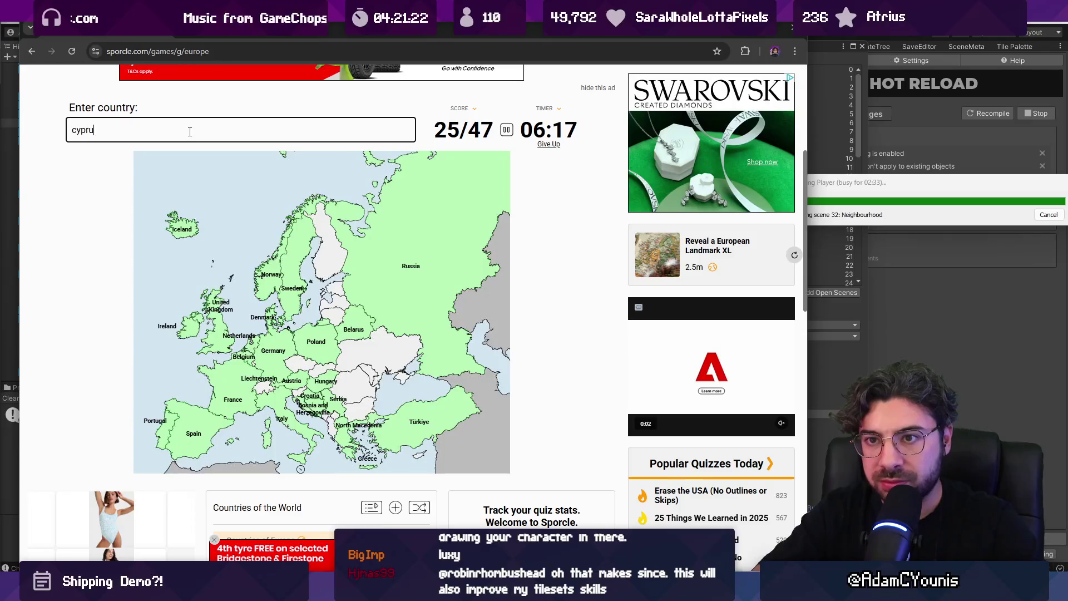
{"action": "type", "text": "s"}
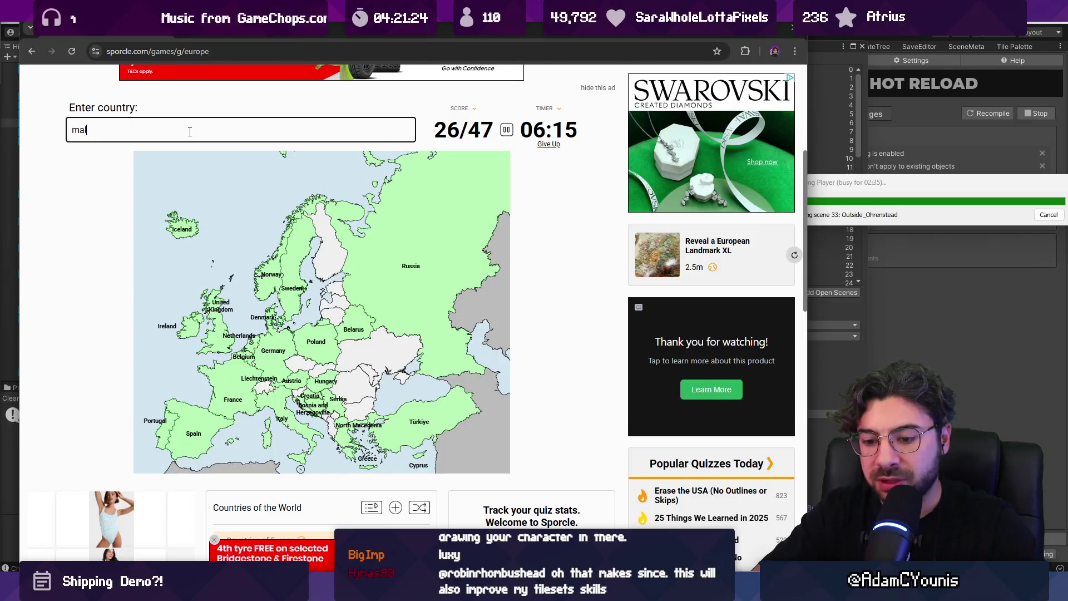